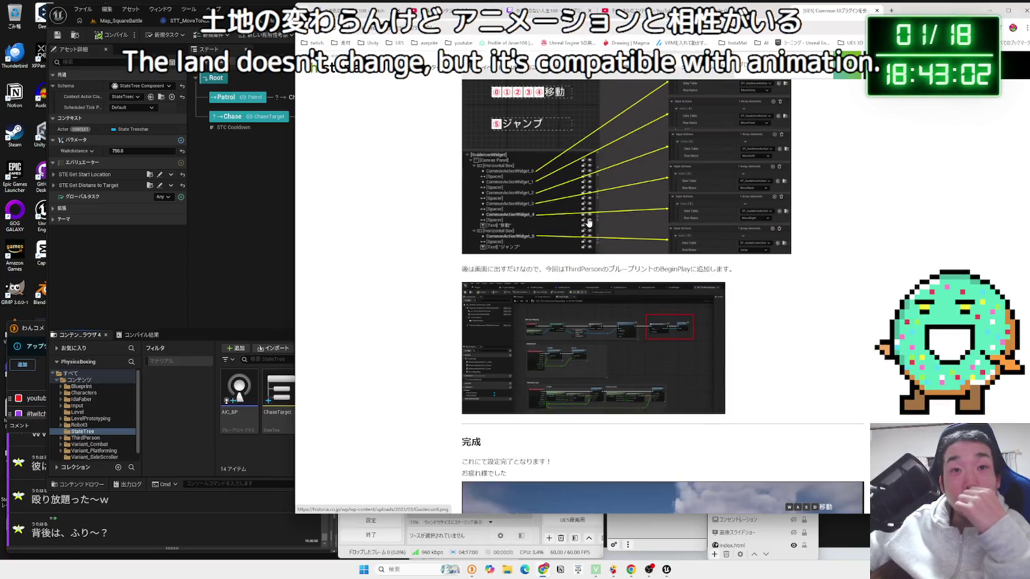
pyautogui.scroll(-8, 588, 223)
# Play the finished-setup demo video in the Historia Common UI article
pyautogui.scroll(3, 588, 224)
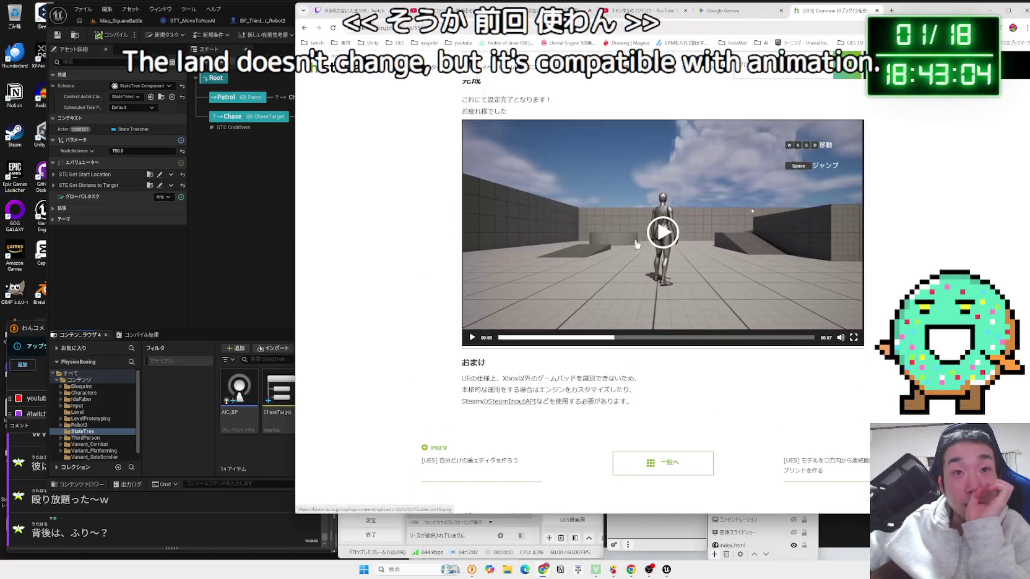
pyautogui.click(751, 207)
# Scroll back to the top of the article and return to the CommonUI Google results
pyautogui.scroll(1, 611, 288)
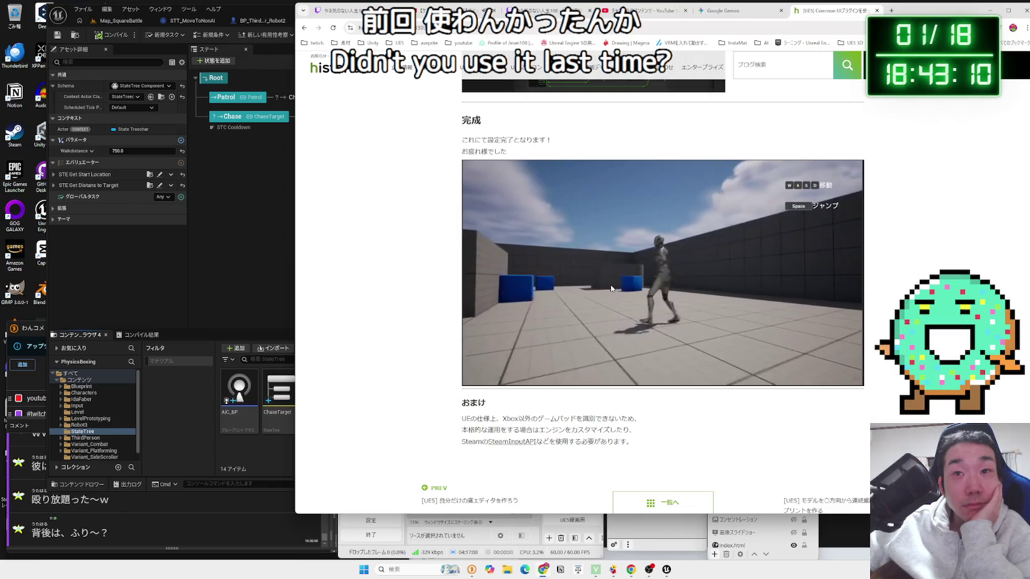
pyautogui.scroll(3, 611, 288)
pyautogui.scroll(5, 609, 287)
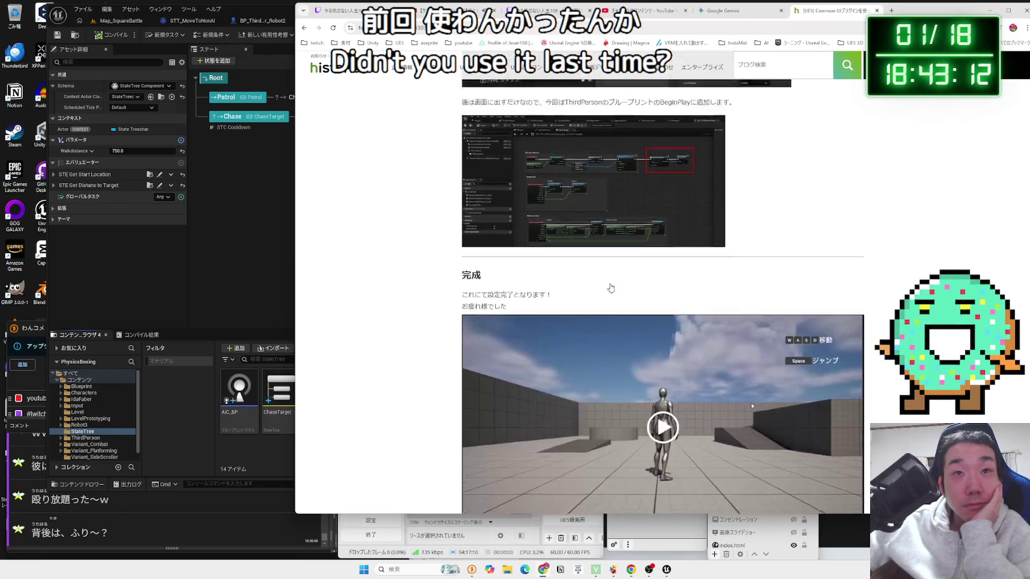
pyautogui.hotkey('alt', 'Left')
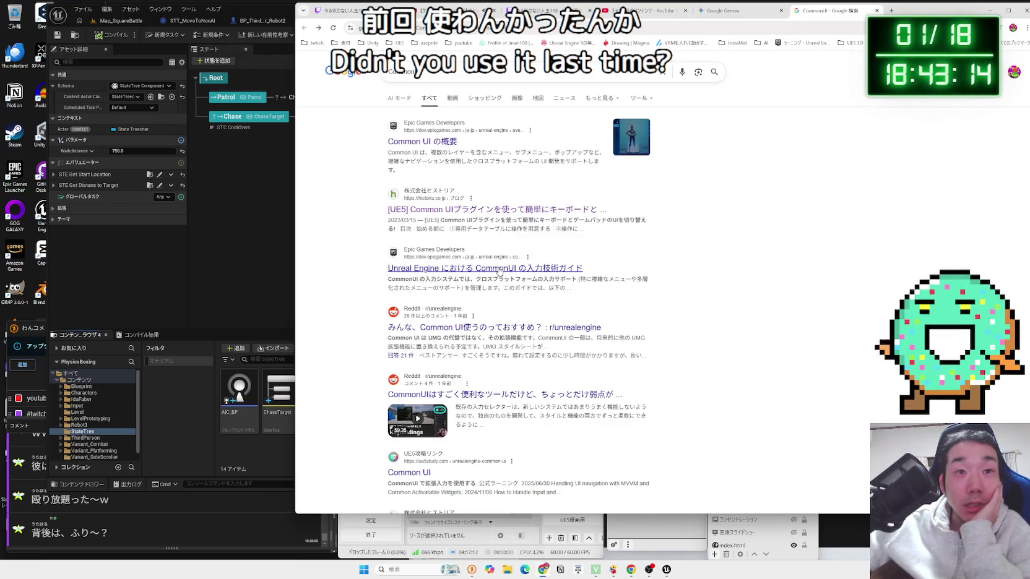
# Read the Reddit thread about using Common UI, then return to the search results
pyautogui.click(529, 323)
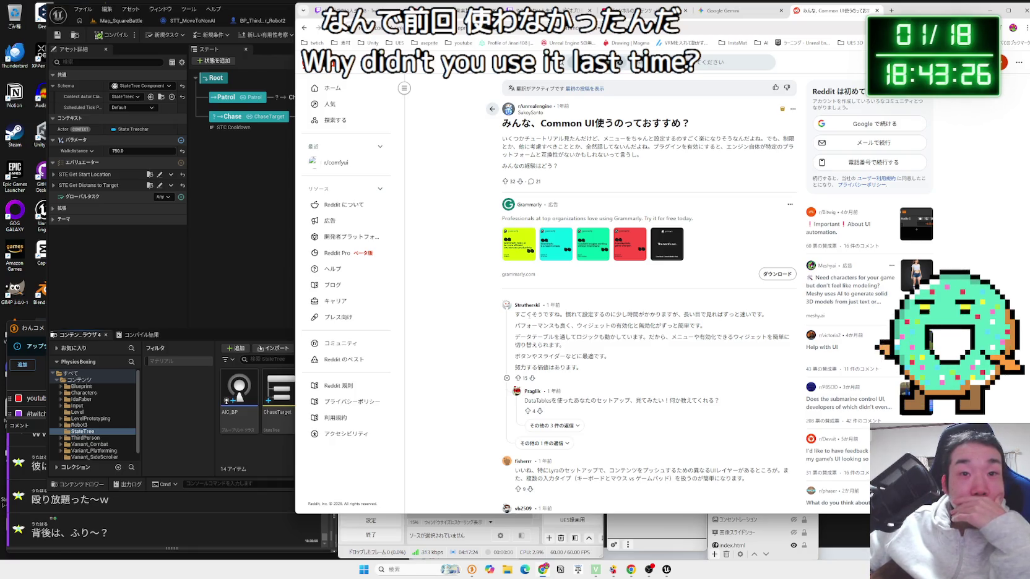
pyautogui.scroll(-3, 530, 320)
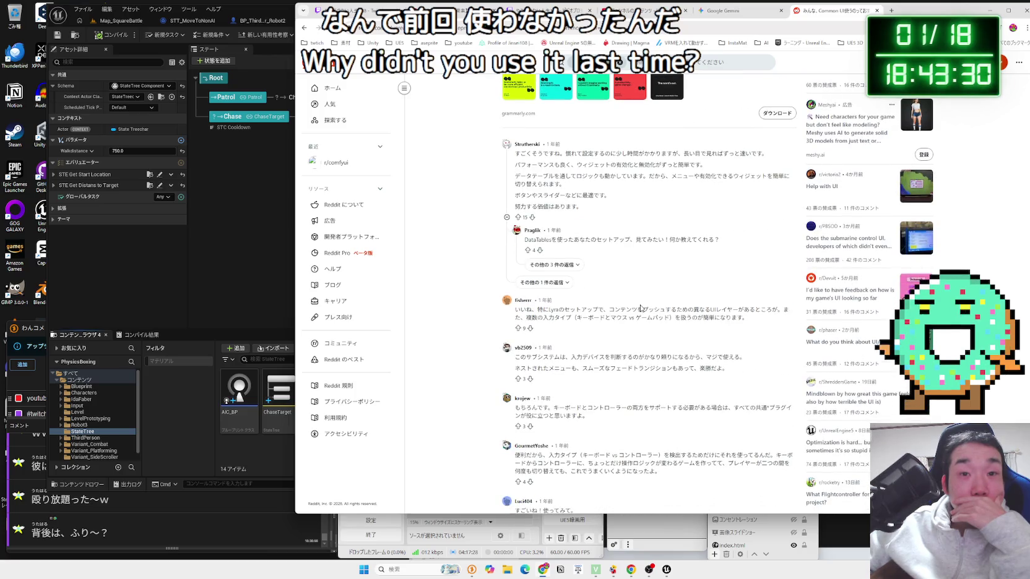
pyautogui.hotkey('alt', 'Left')
# Open the note.com article 【UE5】 CommonUI を使う at its Build.cs setup steps
pyautogui.scroll(-2, 594, 306)
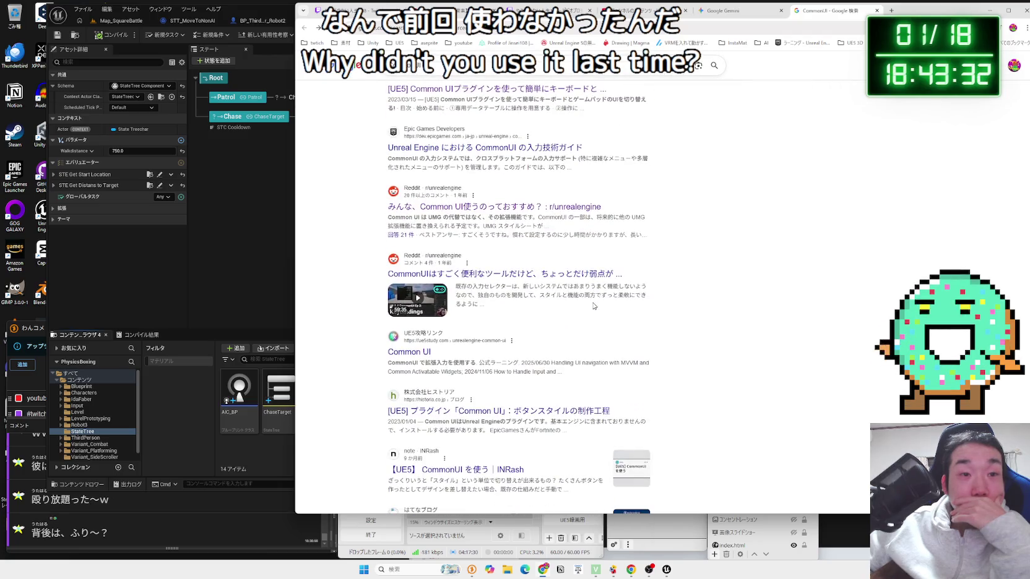
pyautogui.scroll(-1, 593, 306)
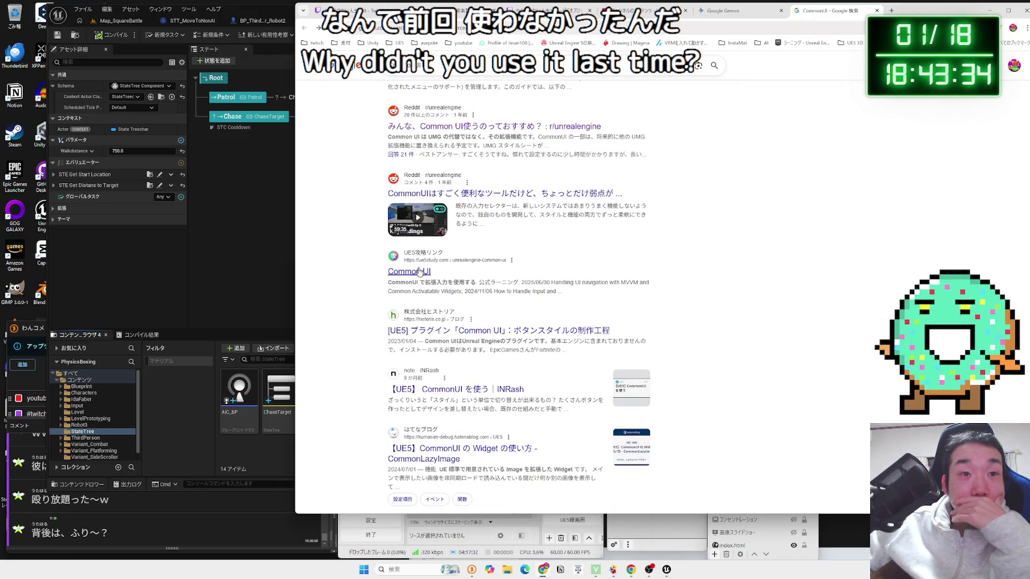
pyautogui.scroll(-3, 558, 330)
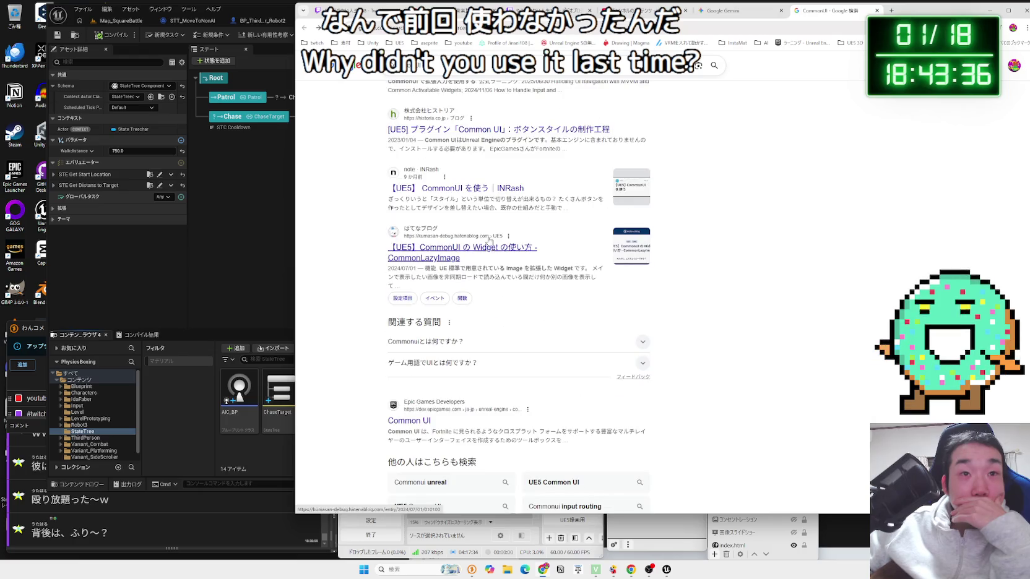
pyautogui.moveTo(546, 251)
pyautogui.mouseDown()
pyautogui.moveTo(737, 299)
pyautogui.moveTo(758, 322)
pyautogui.mouseUp()
pyautogui.click(644, 297)
# Leave the note article and open the Epic docs' Common UI overview page
pyautogui.scroll(-3, 638, 298)
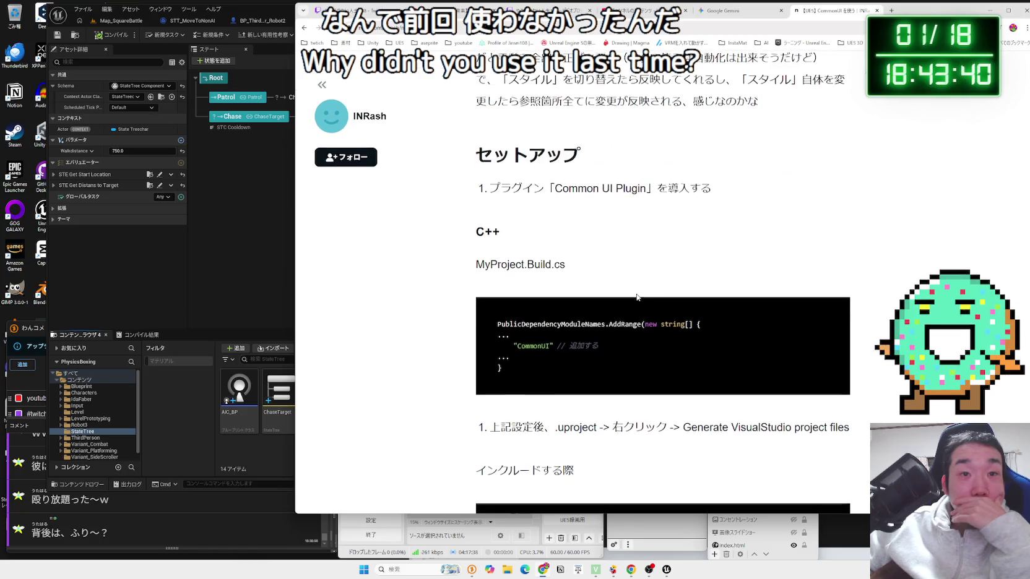
pyautogui.scroll(-12, 638, 297)
pyautogui.hotkey('alt', 'Left')
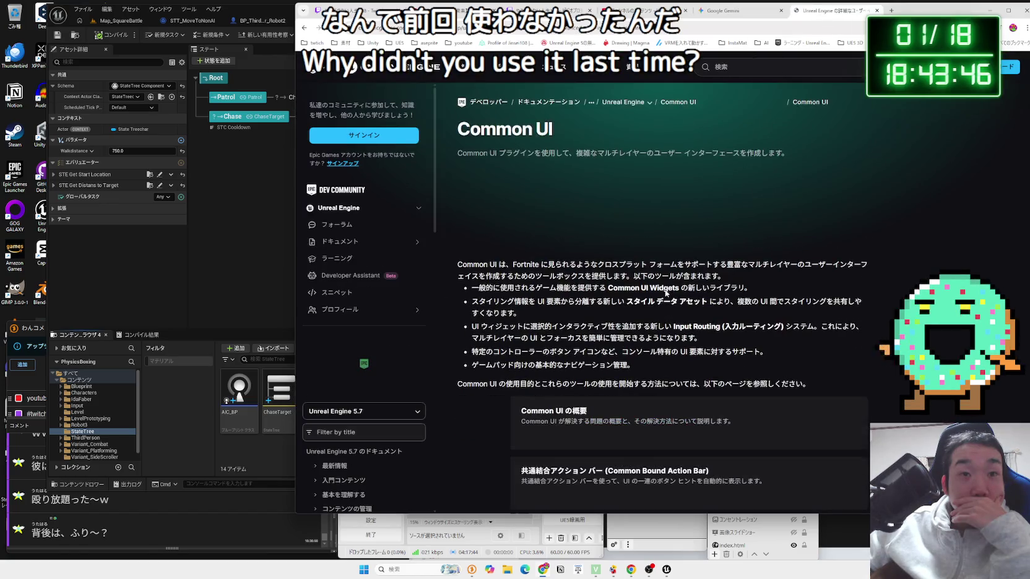
pyautogui.scroll(-3, 666, 293)
pyautogui.scroll(3, 666, 294)
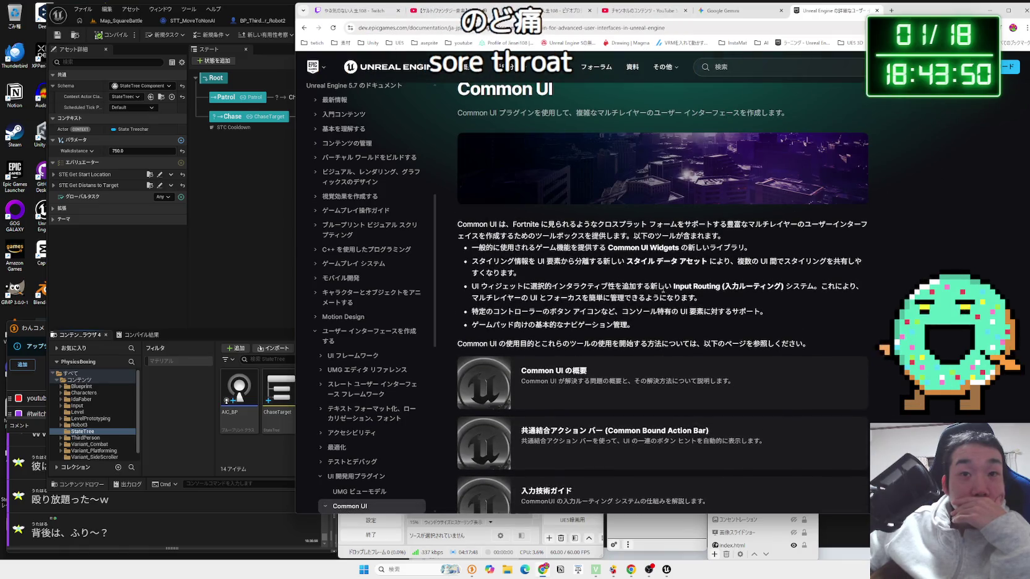
pyautogui.scroll(-1, 663, 289)
pyautogui.click(631, 306)
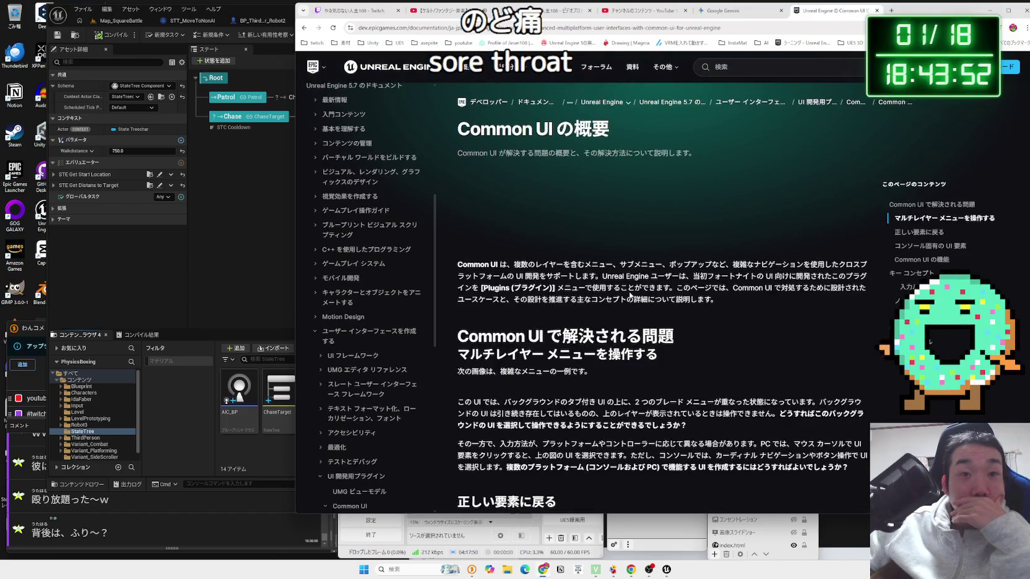
# Read through the Common UI overview docs, then return to the results and load YouTube
pyautogui.scroll(-10, 630, 295)
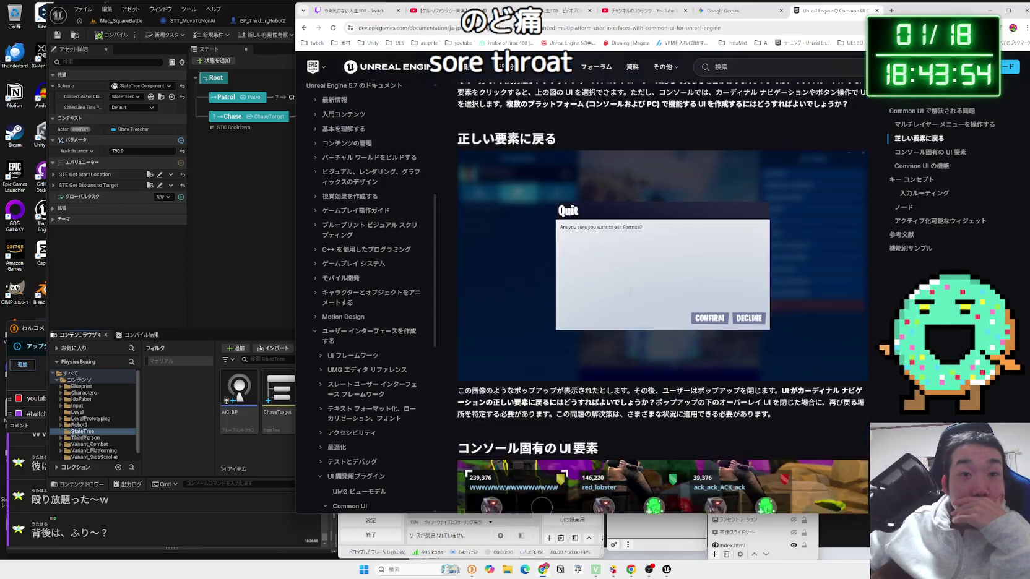
pyautogui.scroll(-3, 630, 294)
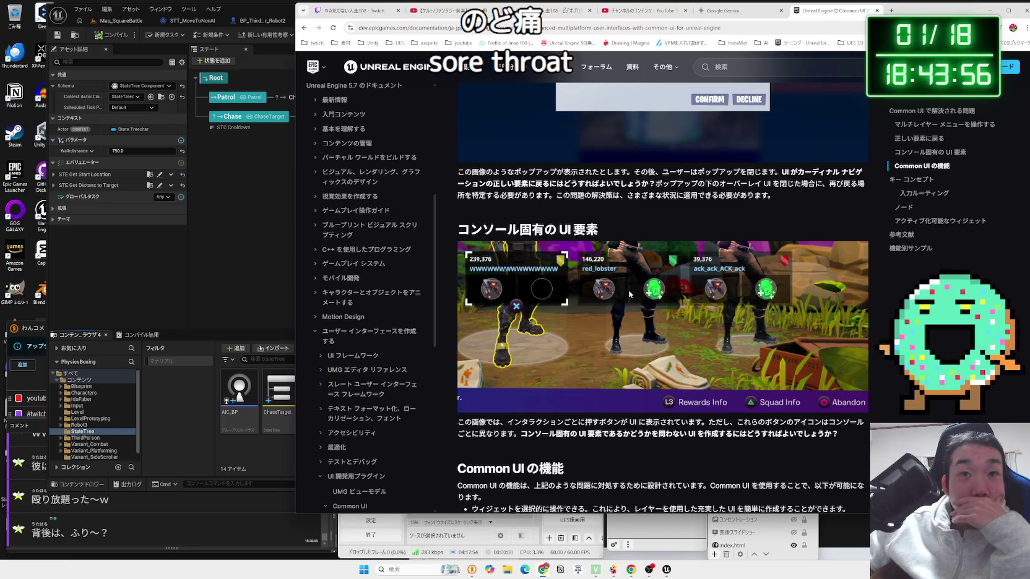
pyautogui.scroll(1, 630, 294)
pyautogui.moveTo(774, 276)
pyautogui.mouseDown()
pyautogui.moveTo(458, 252)
pyautogui.moveTo(771, 275)
pyautogui.mouseUp()
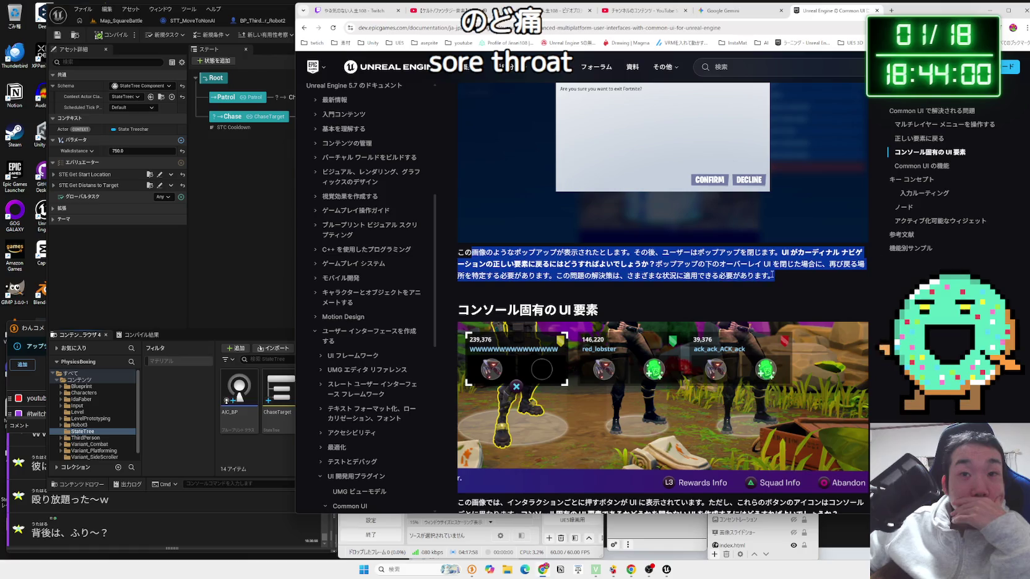
pyautogui.click(762, 279)
pyautogui.scroll(-2, 642, 291)
pyautogui.scroll(-11, 640, 292)
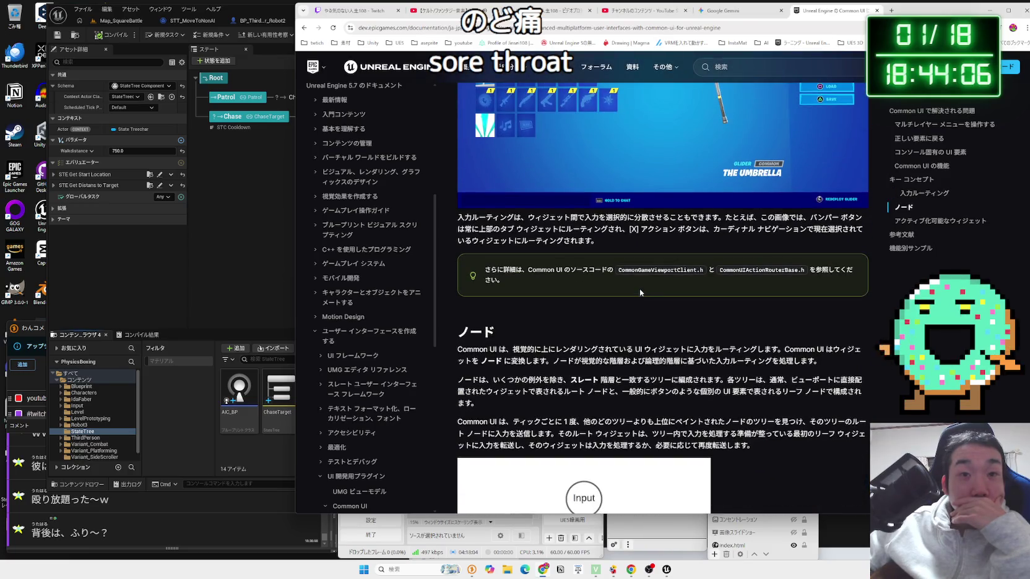
pyautogui.scroll(-10, 640, 289)
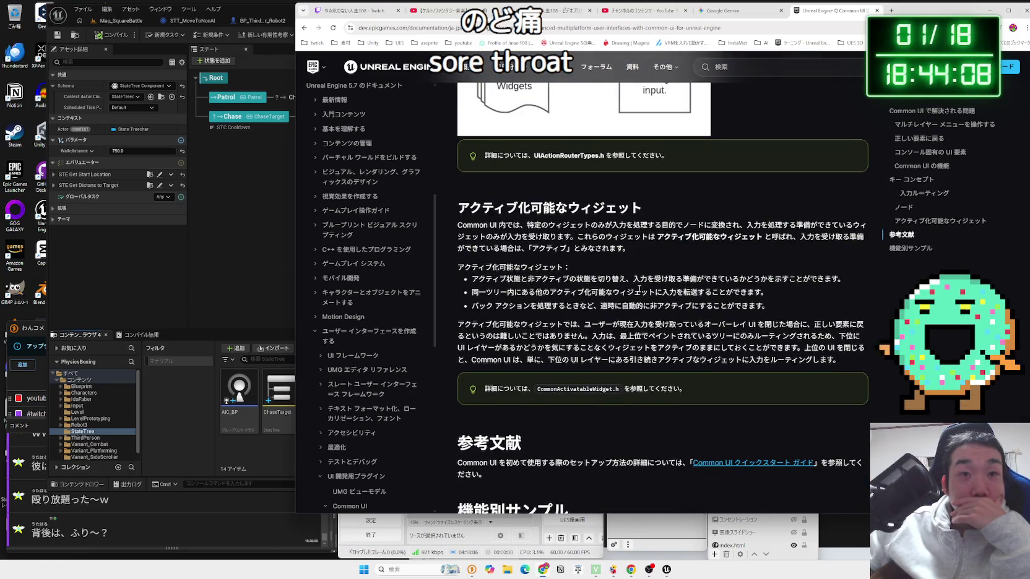
pyautogui.scroll(-4, 640, 289)
pyautogui.hotkey('alt', 'Left')
pyautogui.hotkey('alt', 'Left')
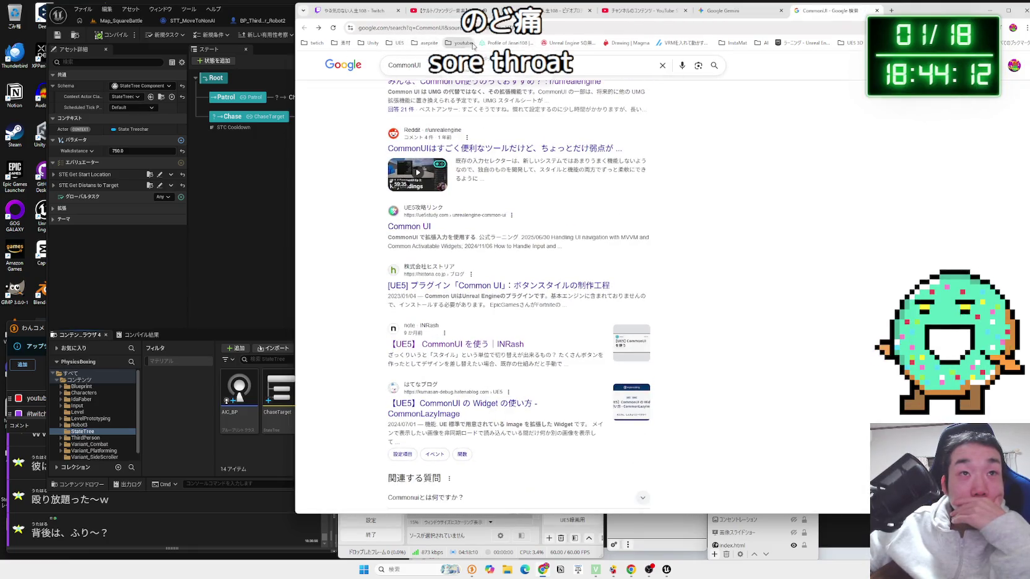
pyautogui.click(459, 43)
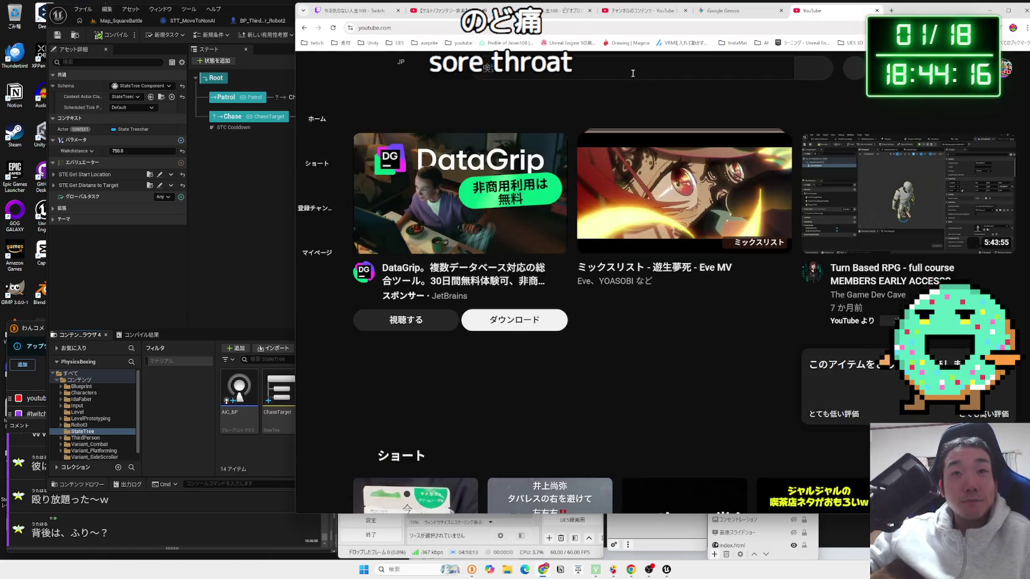
# Search YouTube for 'ue5 common ui'
pyautogui.click(632, 73)
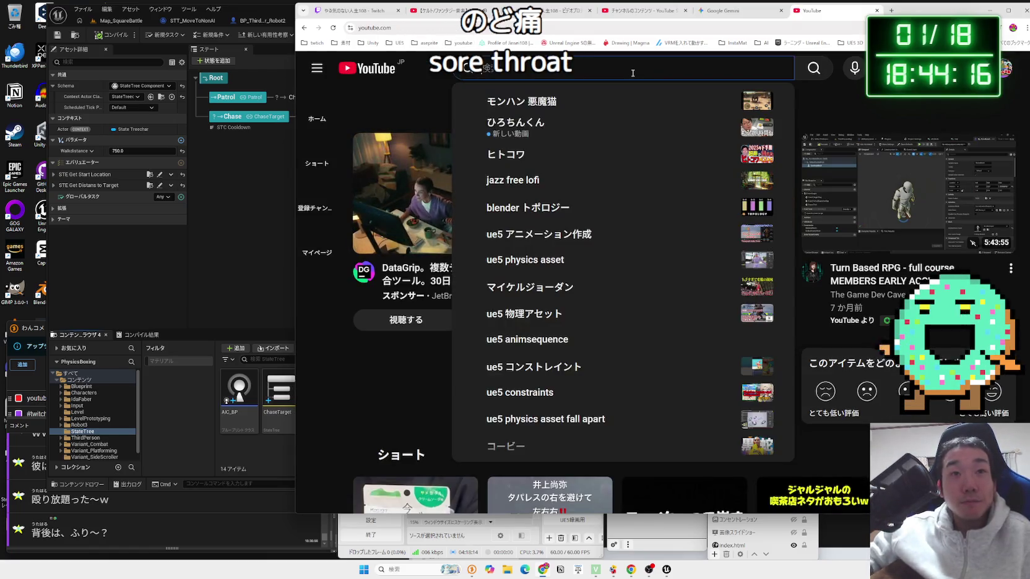
pyautogui.write('u')
pyautogui.press('BackSpace')
pyautogui.write('ue5 common ui')
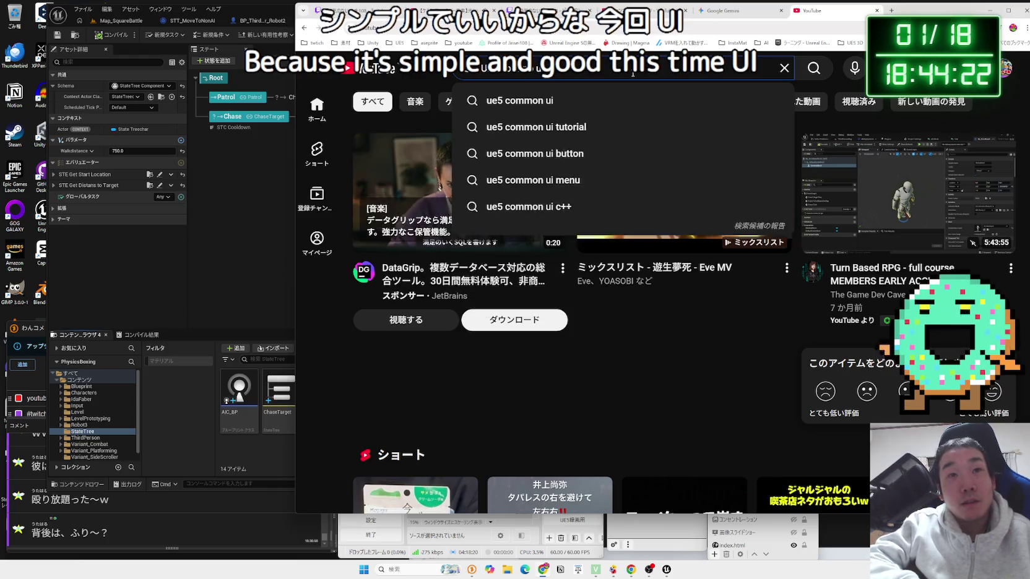
pyautogui.press('Return')
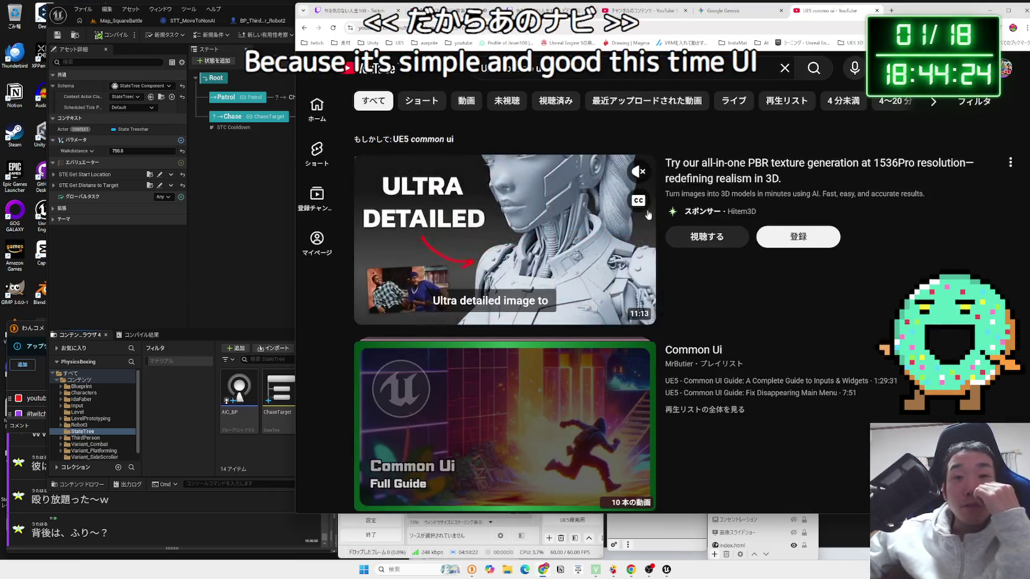
# Browse the results, view the dynamic mana-drain UI short, and come back
pyautogui.scroll(-3, 647, 222)
pyautogui.scroll(2, 648, 221)
pyautogui.scroll(-4, 647, 222)
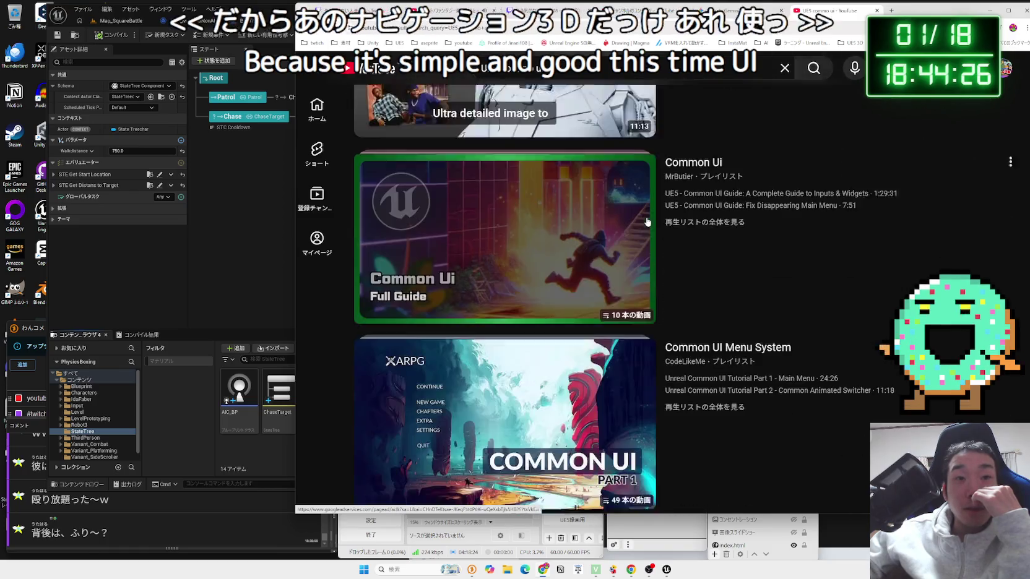
pyautogui.scroll(-5, 647, 222)
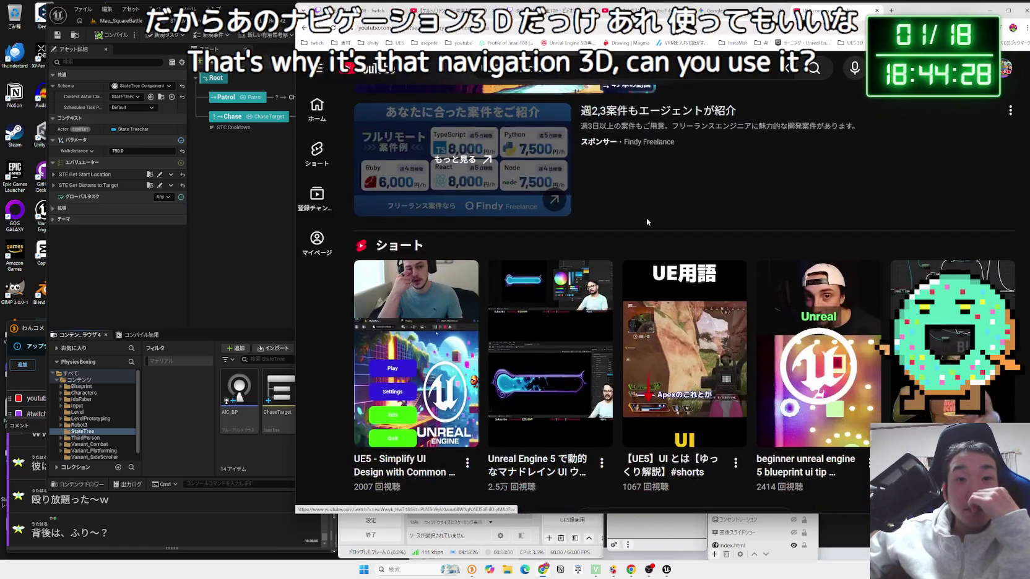
pyautogui.scroll(-1, 647, 222)
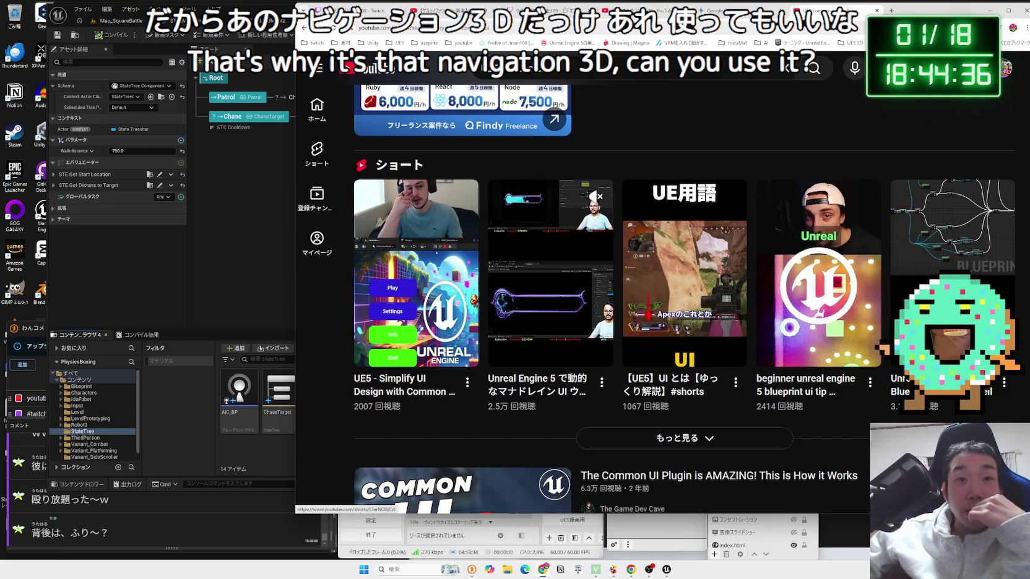
pyautogui.click(661, 274)
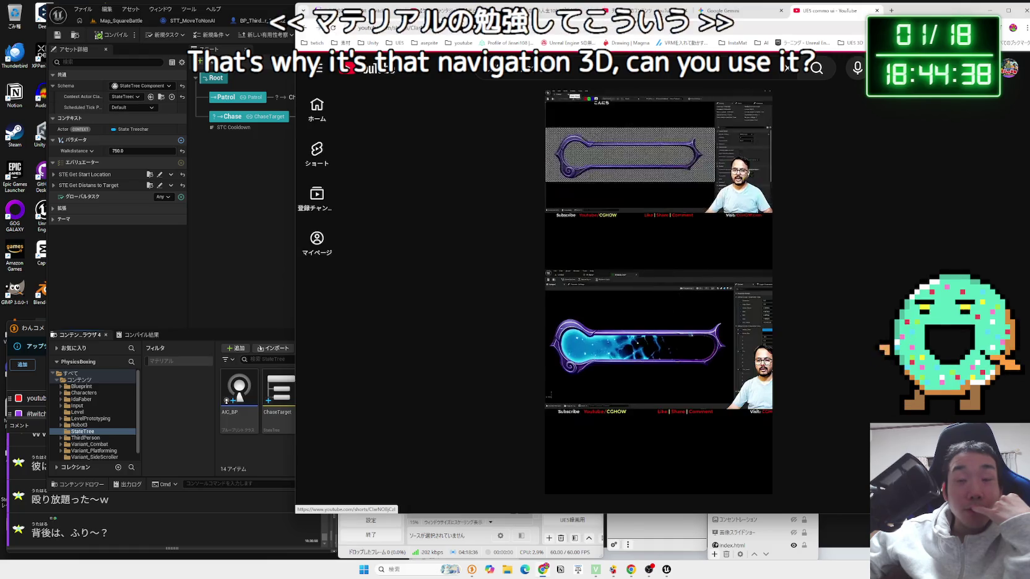
pyautogui.hotkey('alt', 'Left')
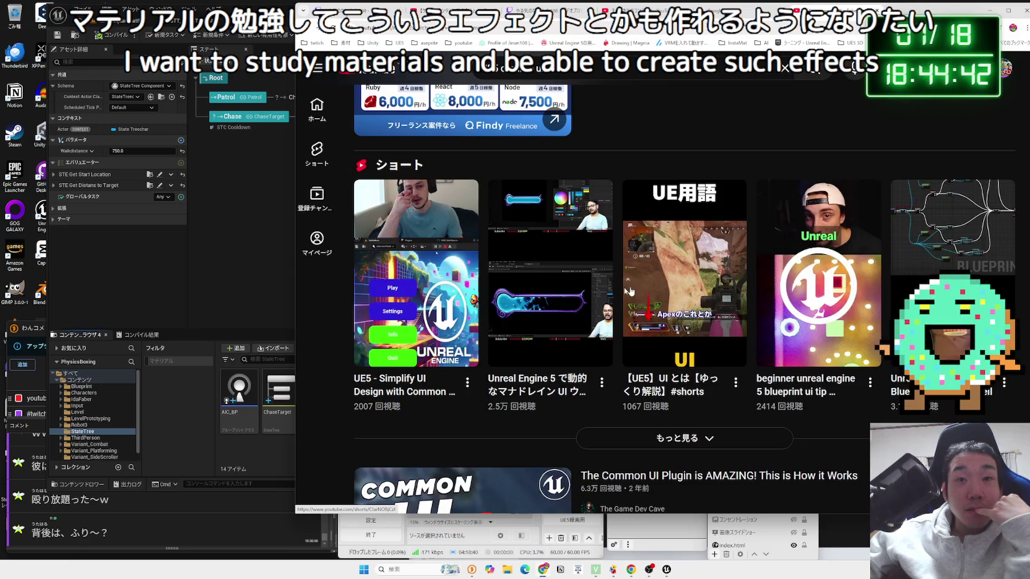
# Open the video 'The Common UI Plugin is AMAZING! This is How it Works'
pyautogui.moveTo(672, 289)
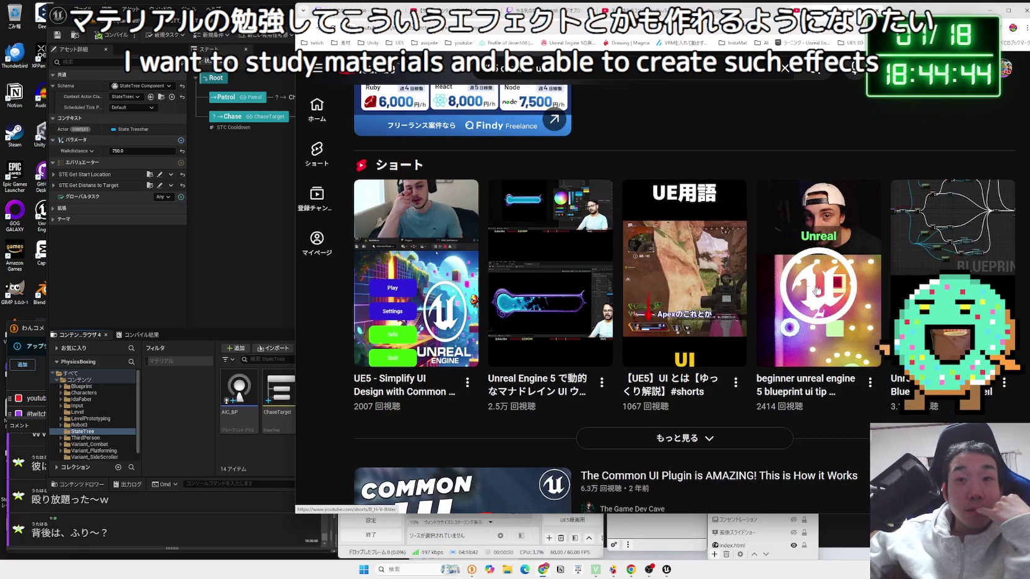
pyautogui.moveTo(829, 290)
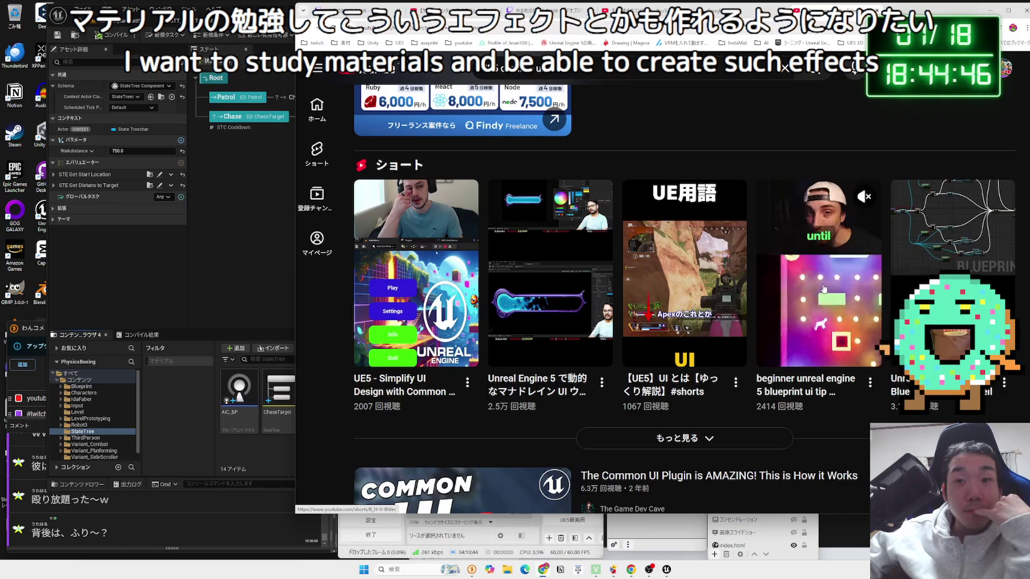
pyautogui.scroll(-4, 519, 268)
pyautogui.moveTo(519, 267)
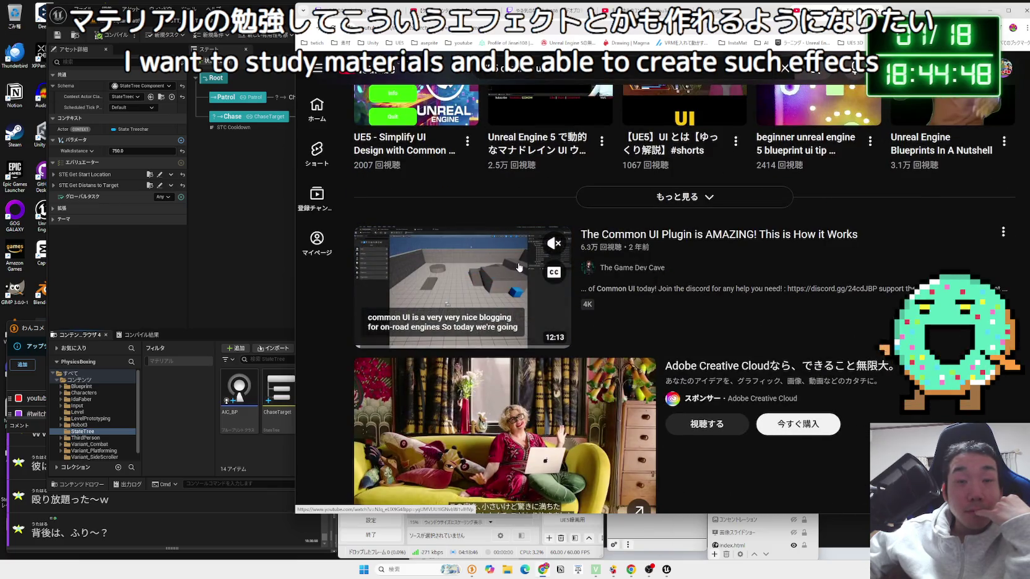
pyautogui.click(678, 241)
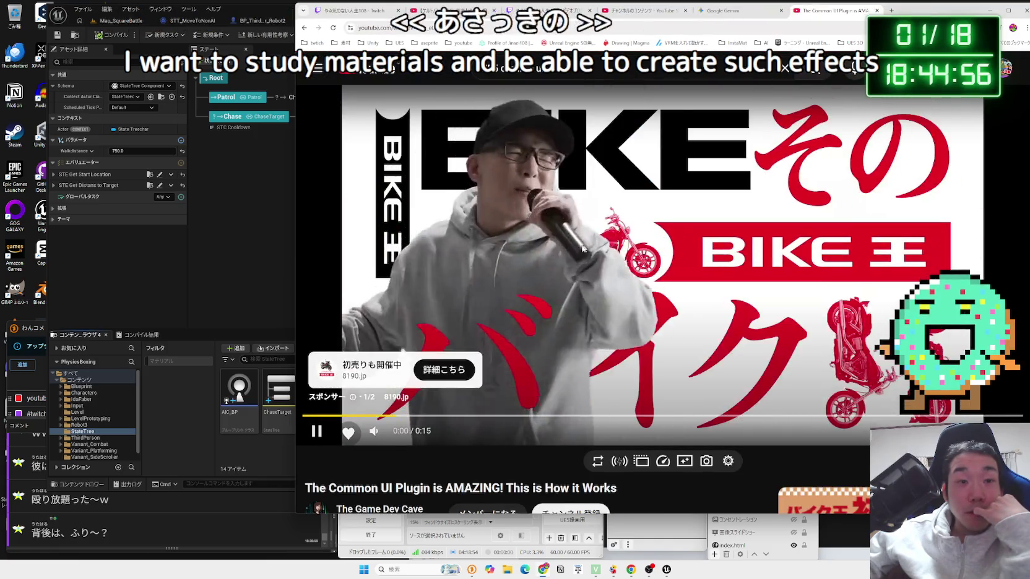
# Skip the ad to start the Common UI Plugin video
pyautogui.scroll(-3, 582, 248)
pyautogui.scroll(3, 831, 295)
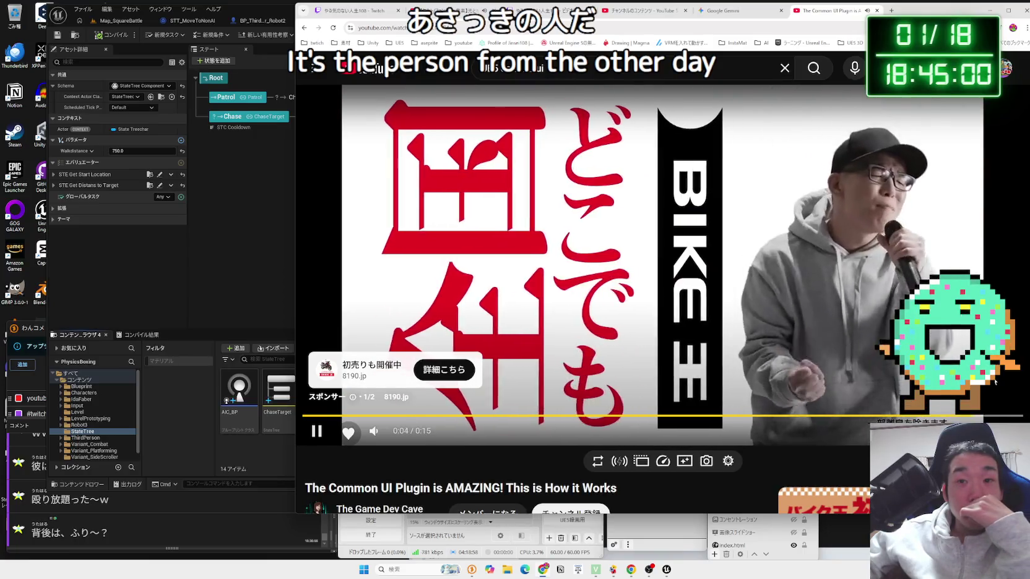
pyautogui.click(990, 383)
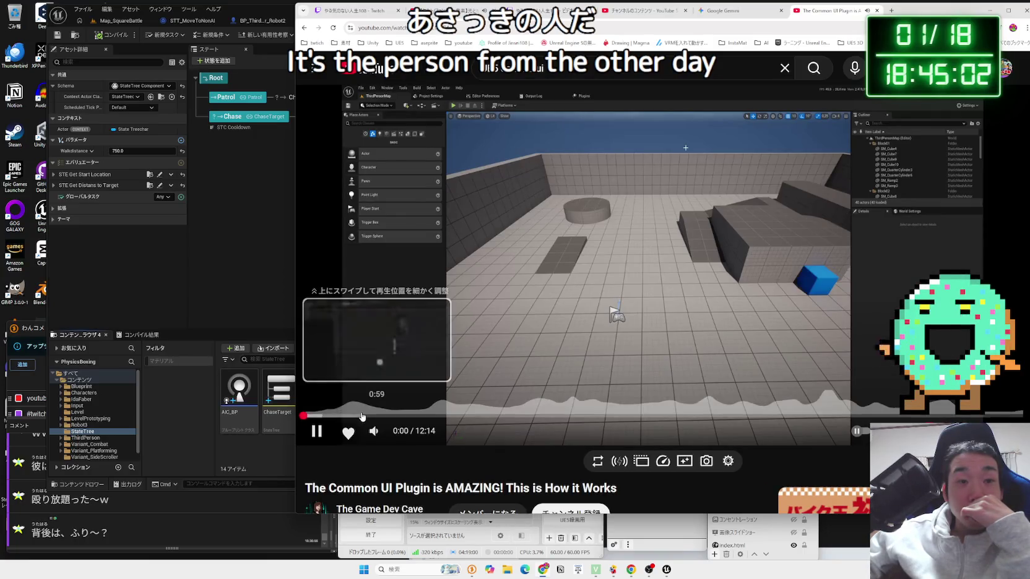
# Scrub the video through 3:42, 8:19, 10:36 and 11:01, back to 7:49, then to 9:41
pyautogui.click(520, 416)
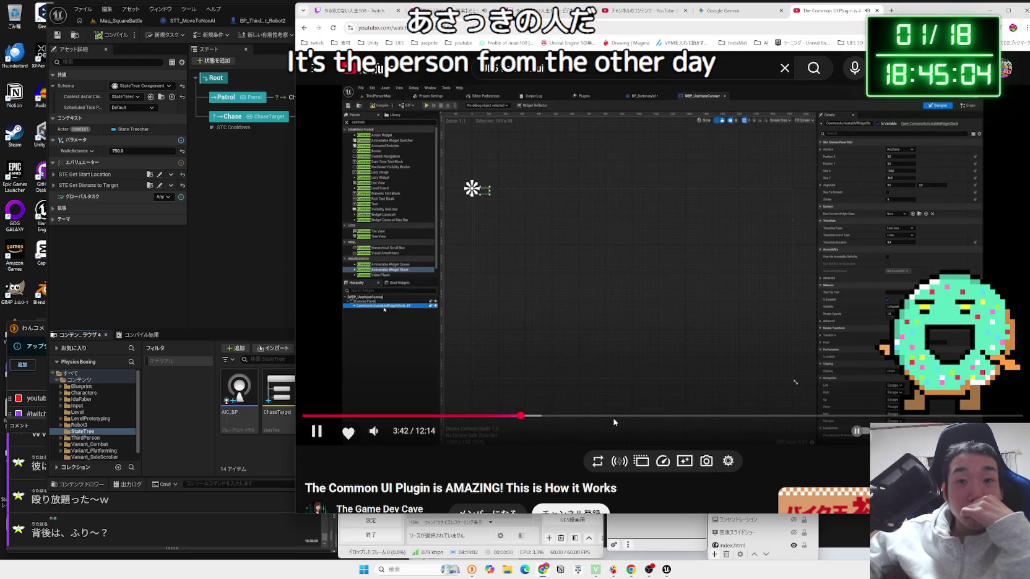
pyautogui.moveTo(663, 420); pyautogui.dragTo(795, 421)
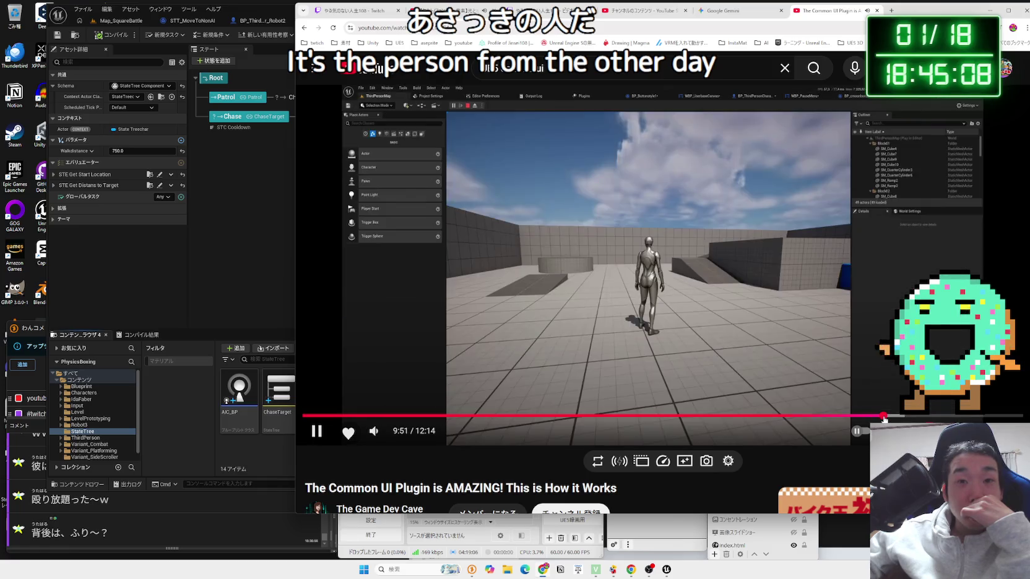
pyautogui.moveTo(907, 420); pyautogui.dragTo(928, 419)
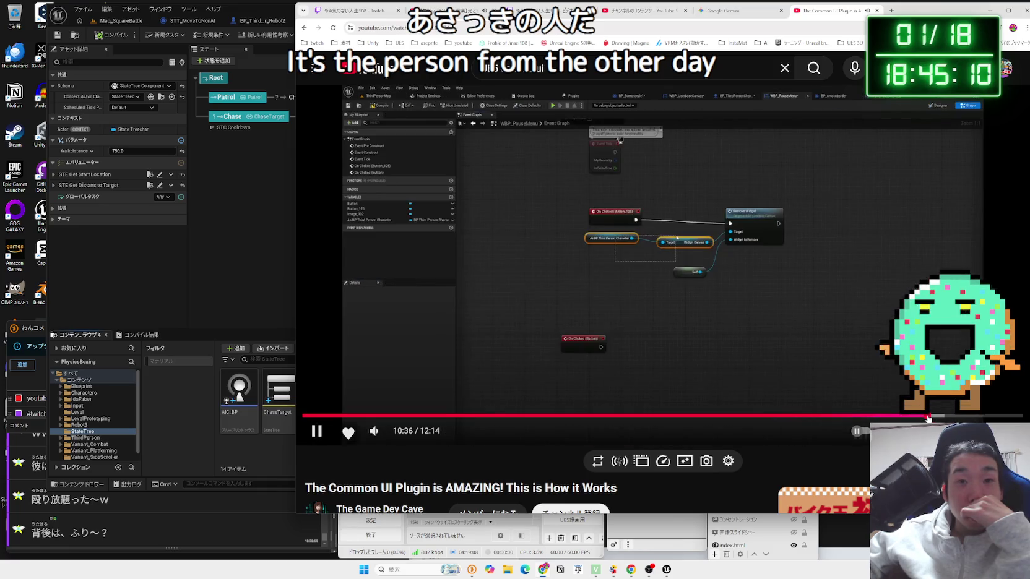
pyautogui.click(953, 419)
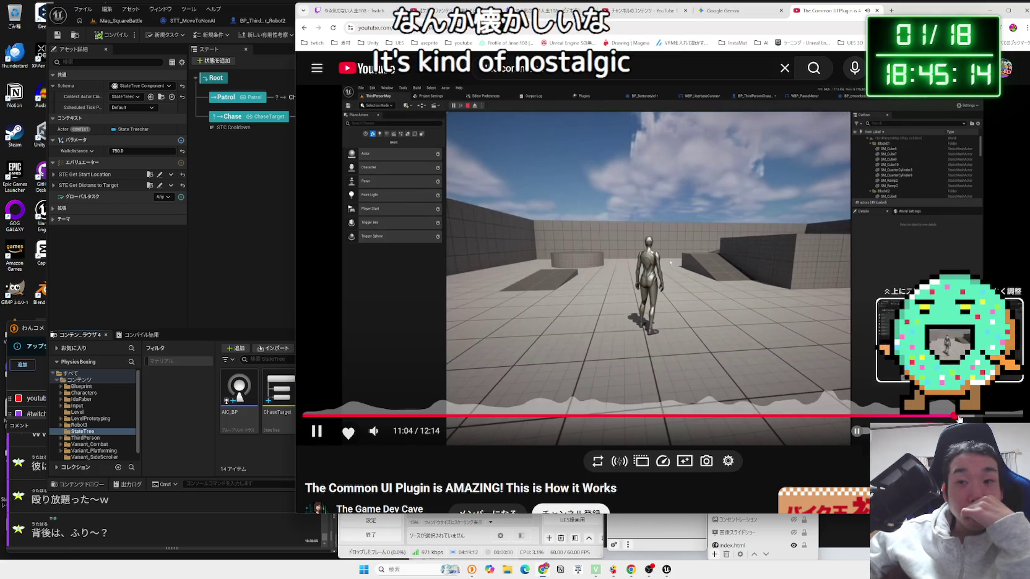
pyautogui.click(928, 419)
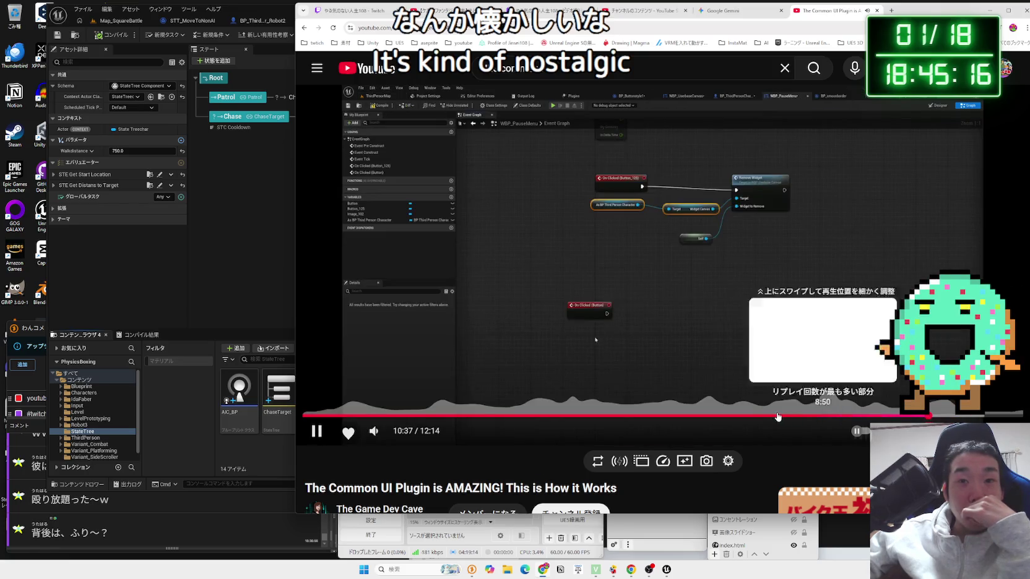
pyautogui.click(765, 420)
pyautogui.moveTo(776, 419); pyautogui.dragTo(833, 418)
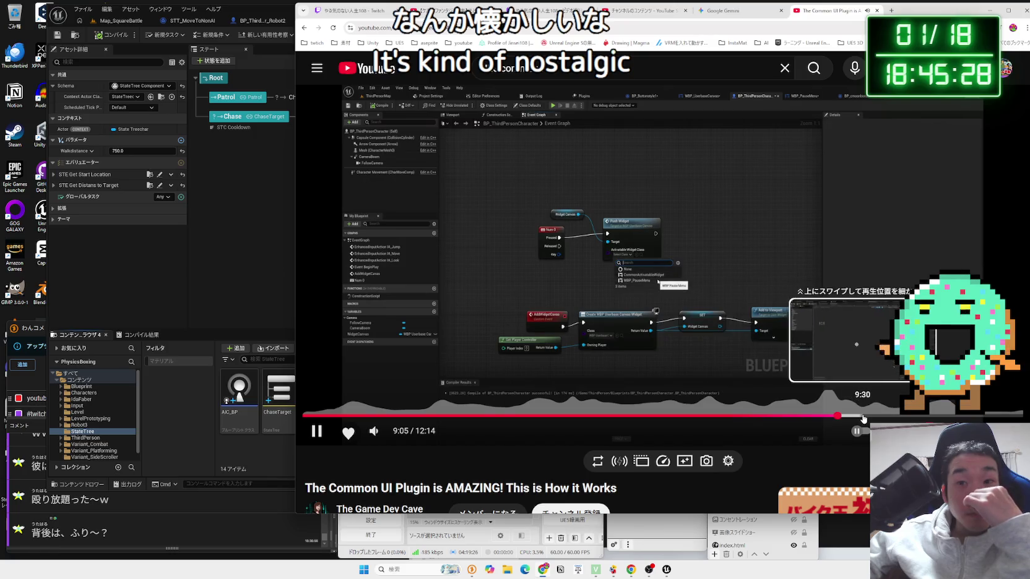
pyautogui.click(863, 418)
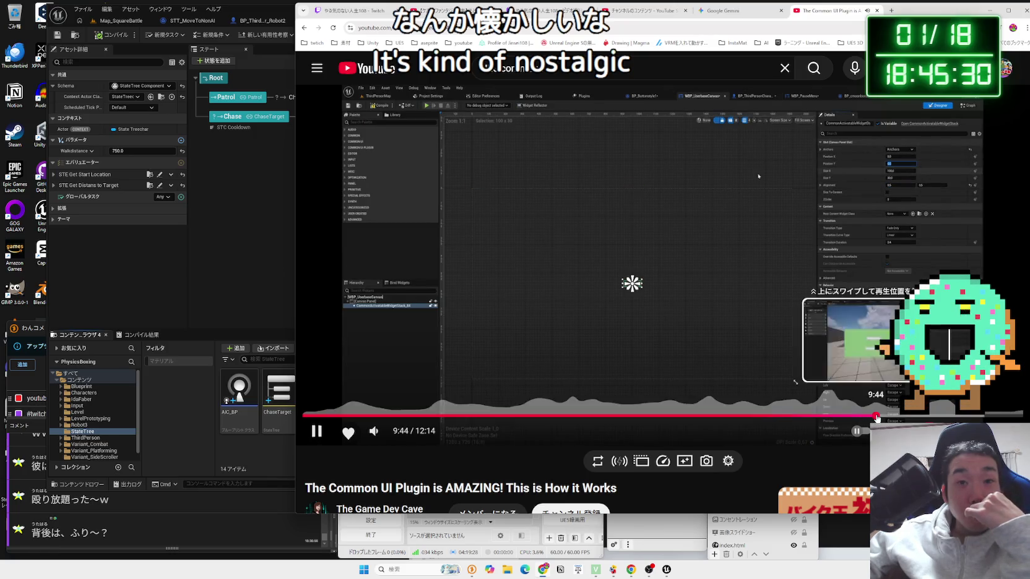
pyautogui.click(873, 419)
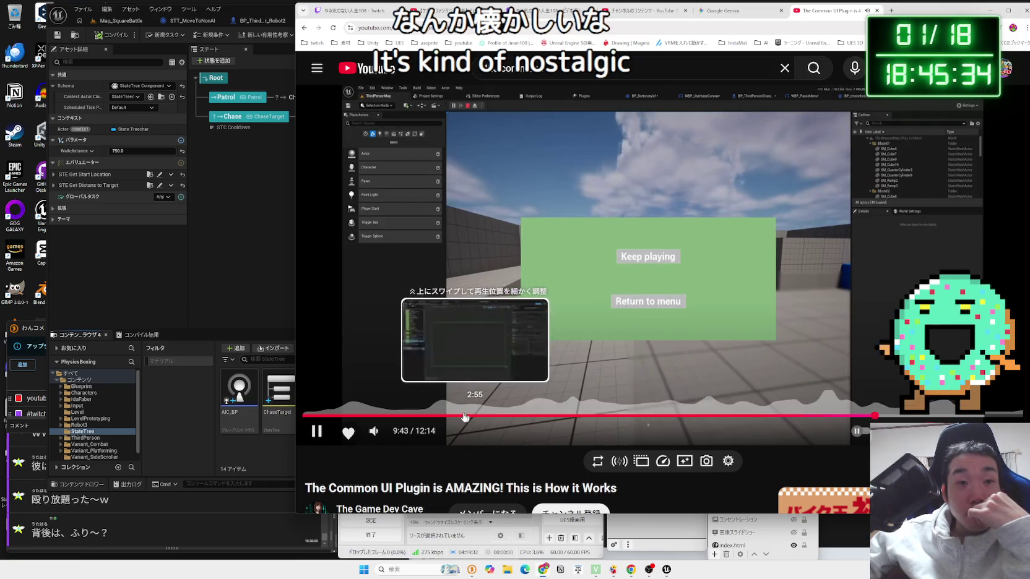
# Read the video's comments, then rewind playback to about 1:02 at the button-style settings
pyautogui.scroll(-5, 549, 383)
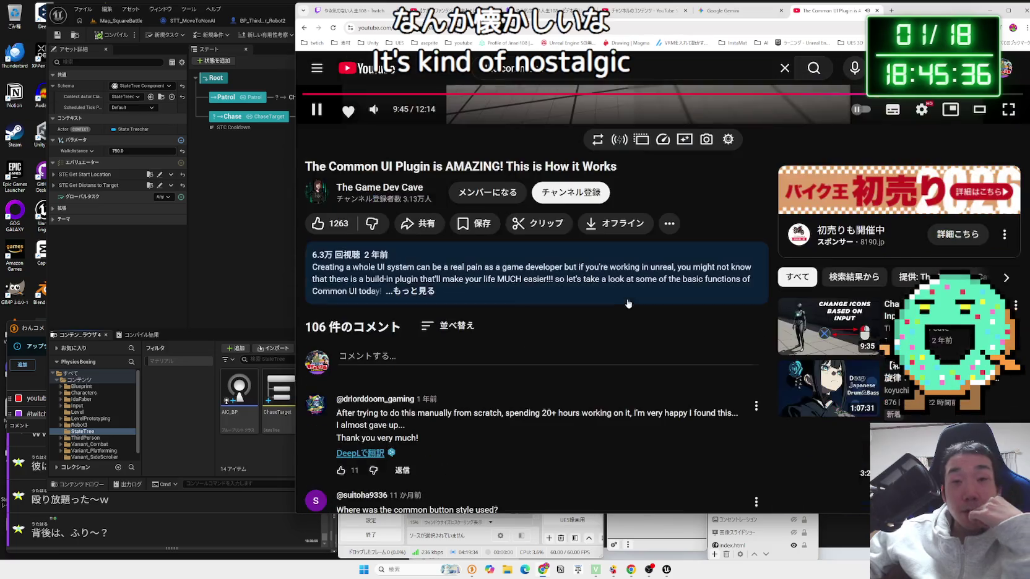
pyautogui.scroll(-5, 638, 311)
pyautogui.scroll(5, 639, 314)
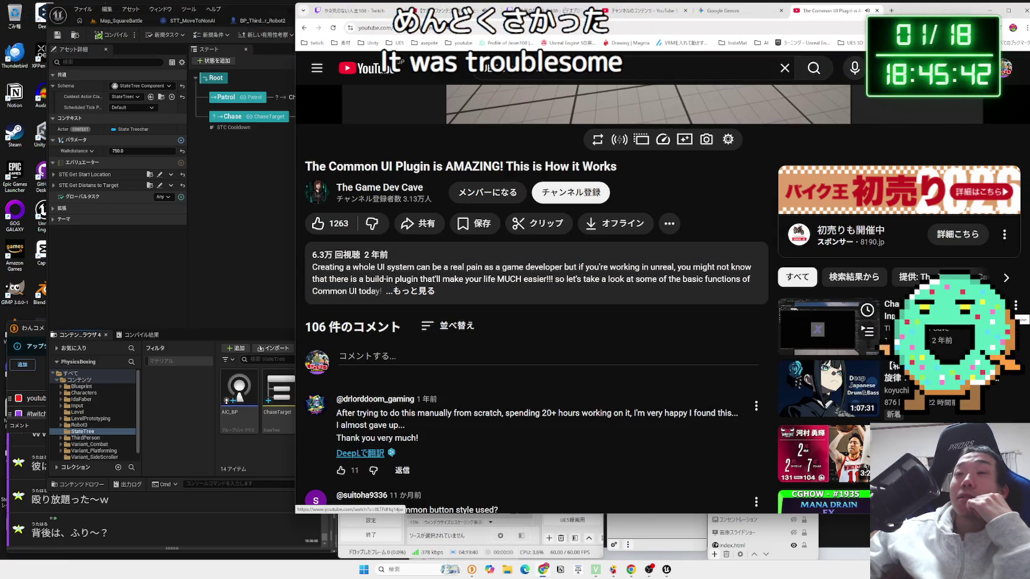
pyautogui.scroll(-4, 478, 296)
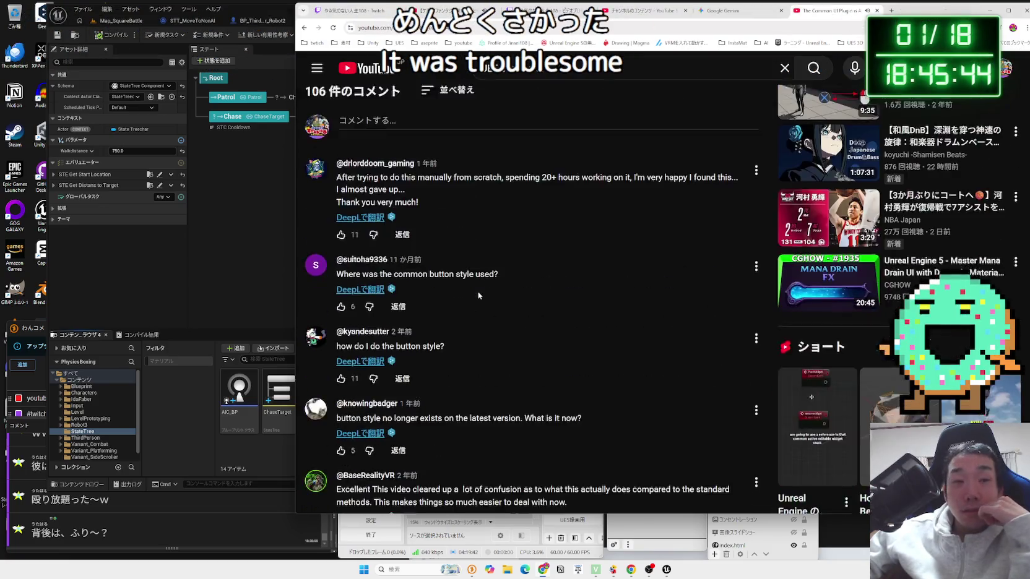
pyautogui.scroll(-3, 478, 295)
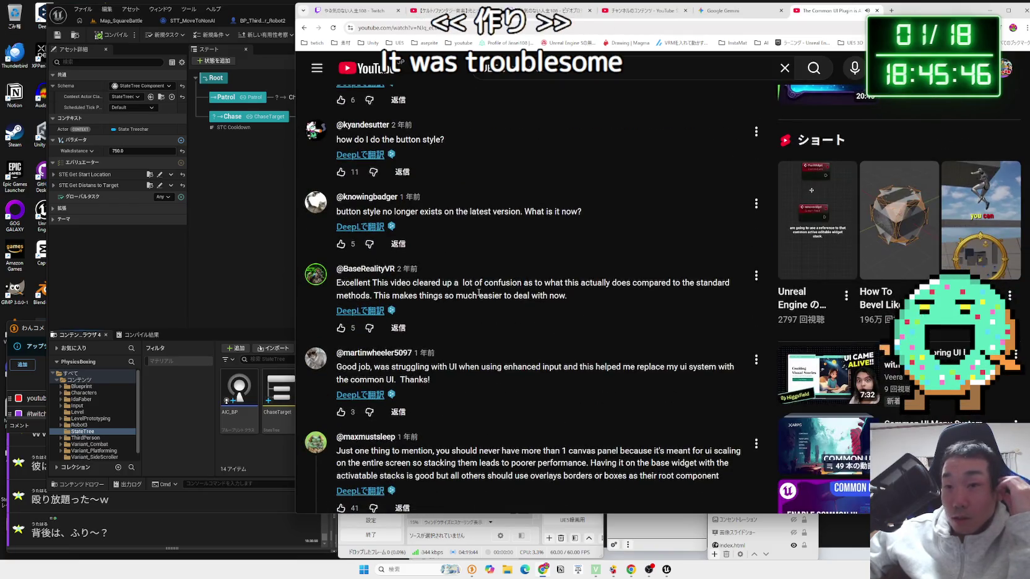
pyautogui.scroll(-3, 478, 293)
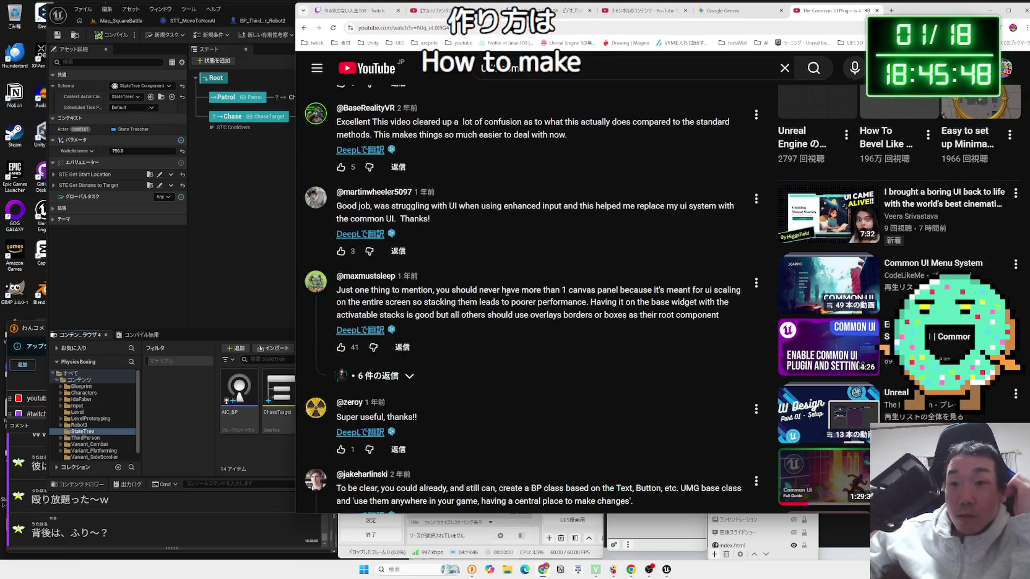
pyautogui.scroll(2, 428, 312)
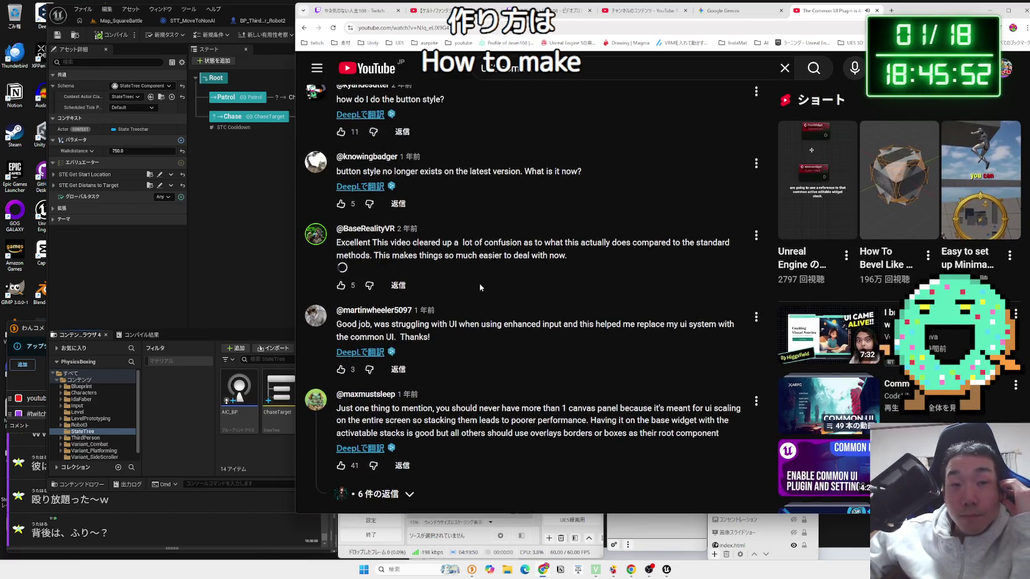
pyautogui.scroll(12, 481, 287)
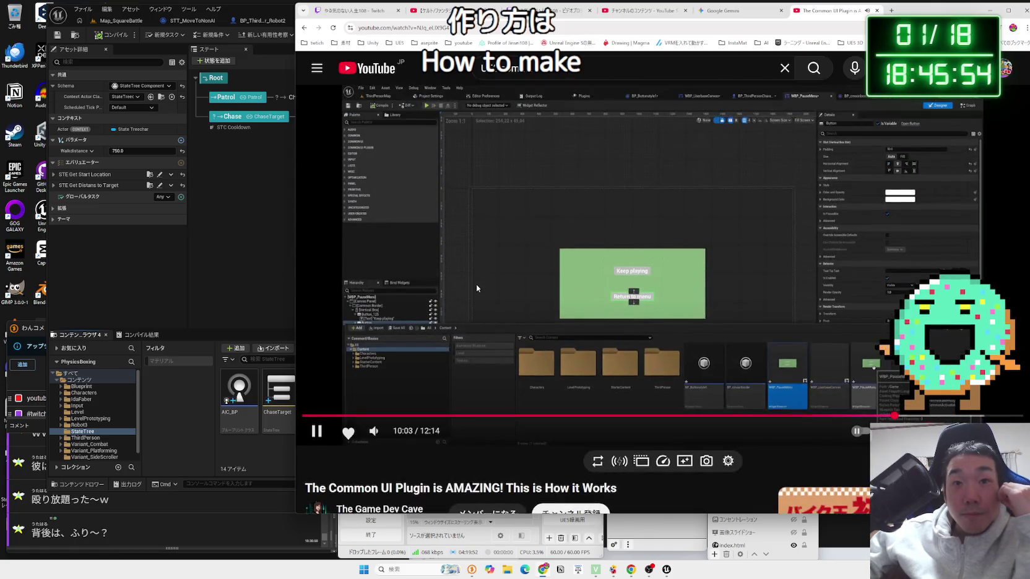
pyautogui.moveTo(322, 416); pyautogui.dragTo(377, 416)
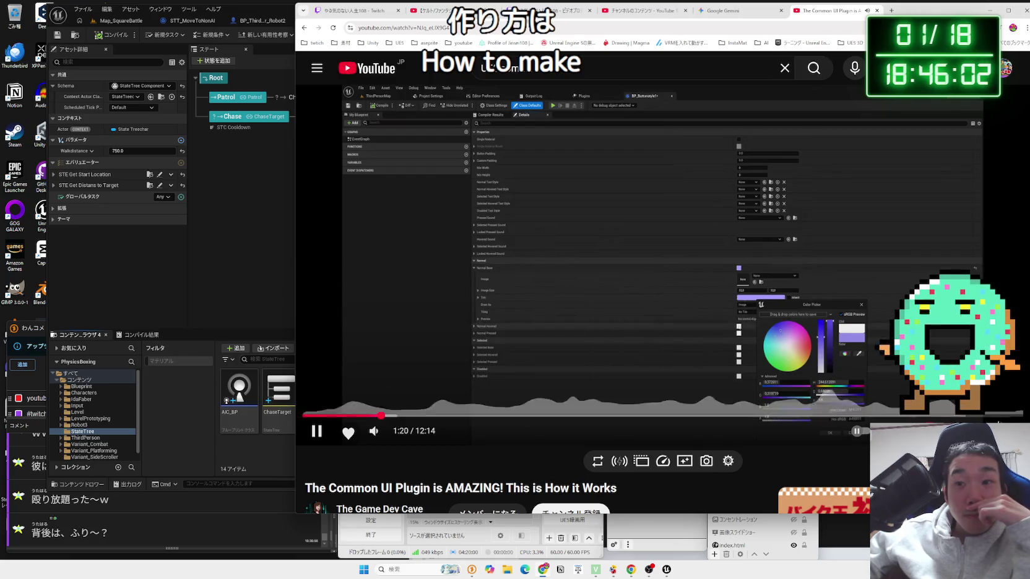
# Go full screen and scrub forward through 1:37, 2:07, 2:32, 4:15, 5:09 and 5:15 to about 5:37
pyautogui.click(947, 420)
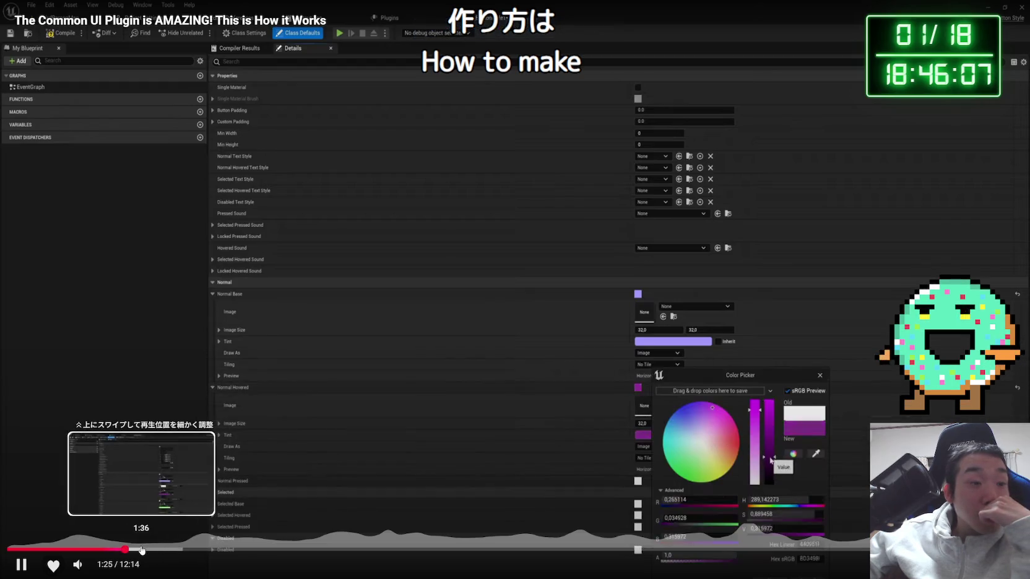
pyautogui.click(141, 549)
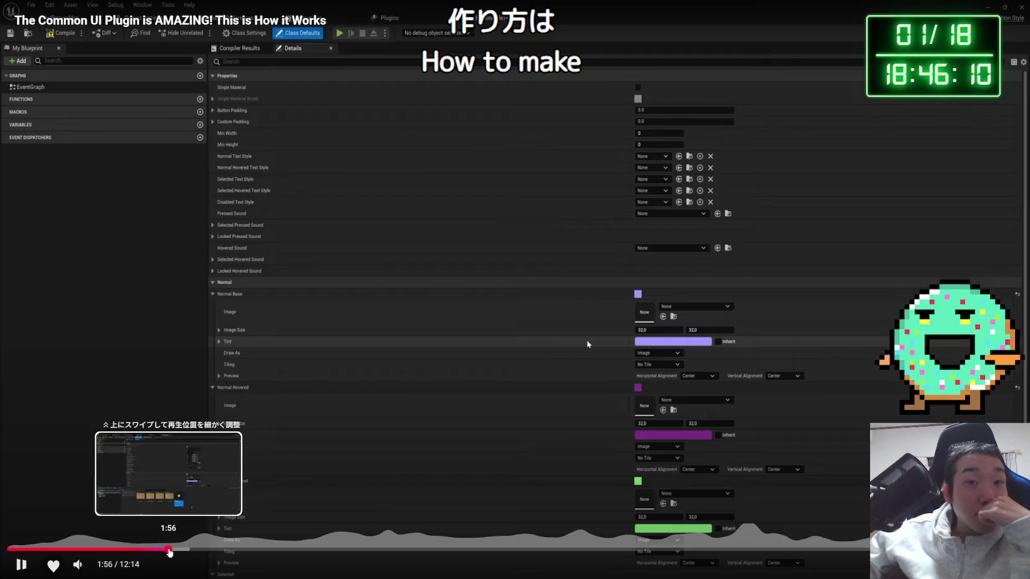
pyautogui.click(185, 549)
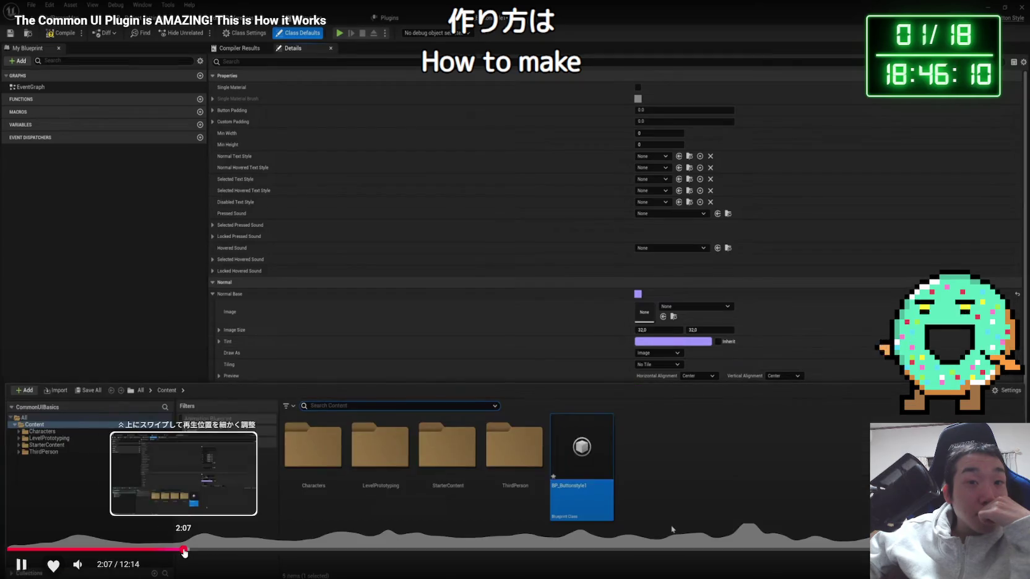
pyautogui.moveTo(193, 552); pyautogui.dragTo(293, 552)
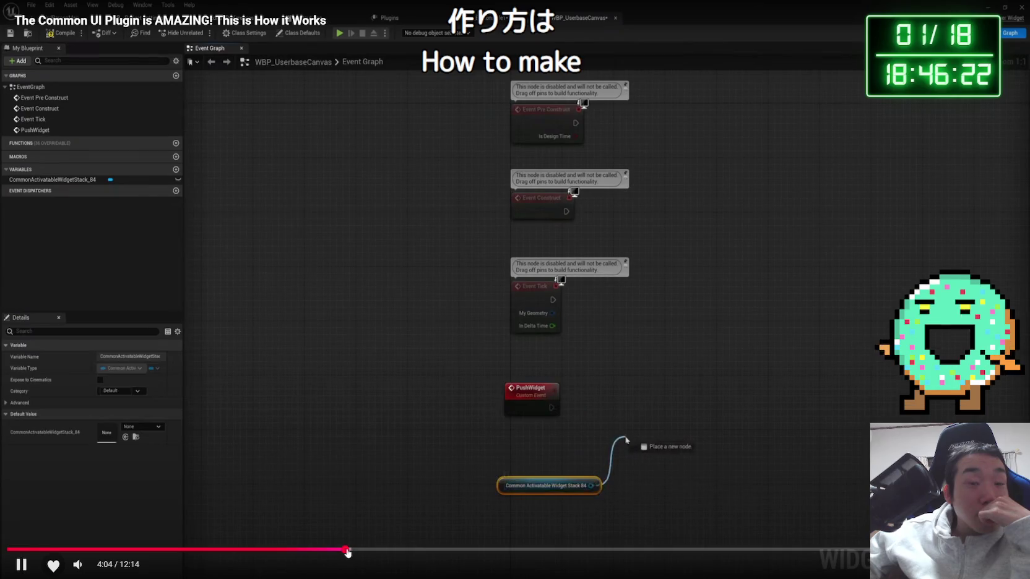
pyautogui.moveTo(348, 552); pyautogui.dragTo(405, 554)
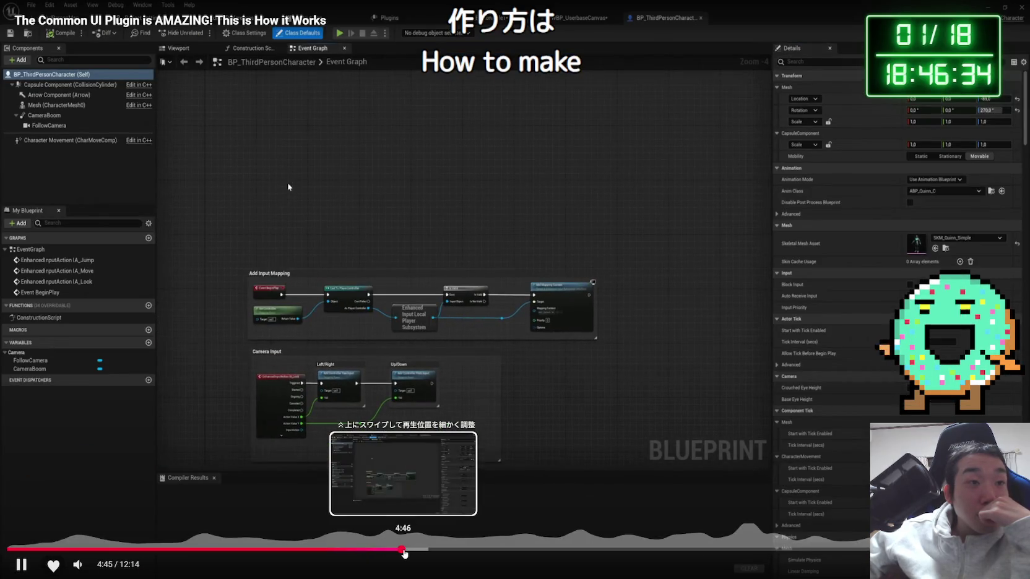
pyautogui.moveTo(404, 554); pyautogui.dragTo(436, 555)
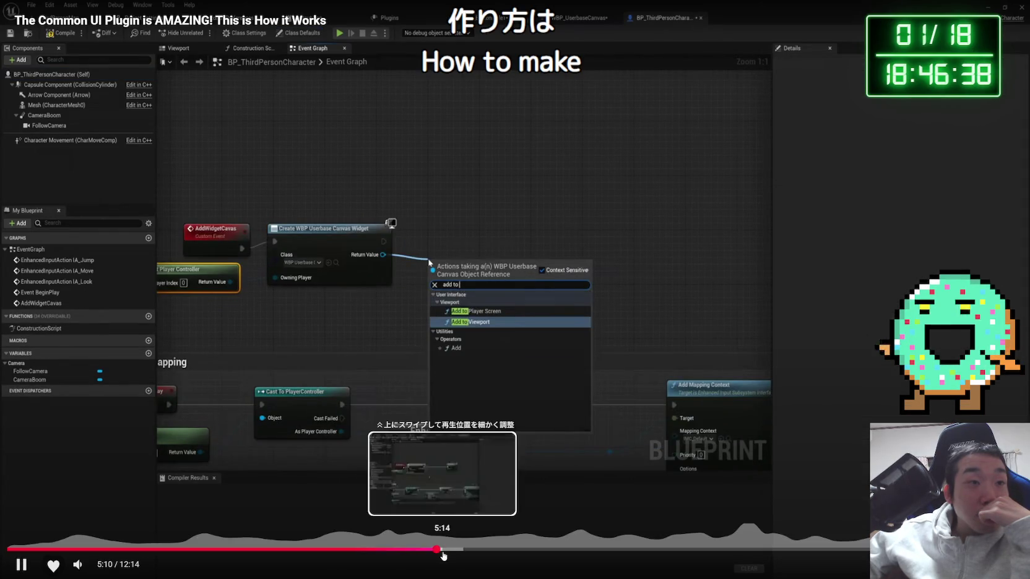
pyautogui.click(443, 555)
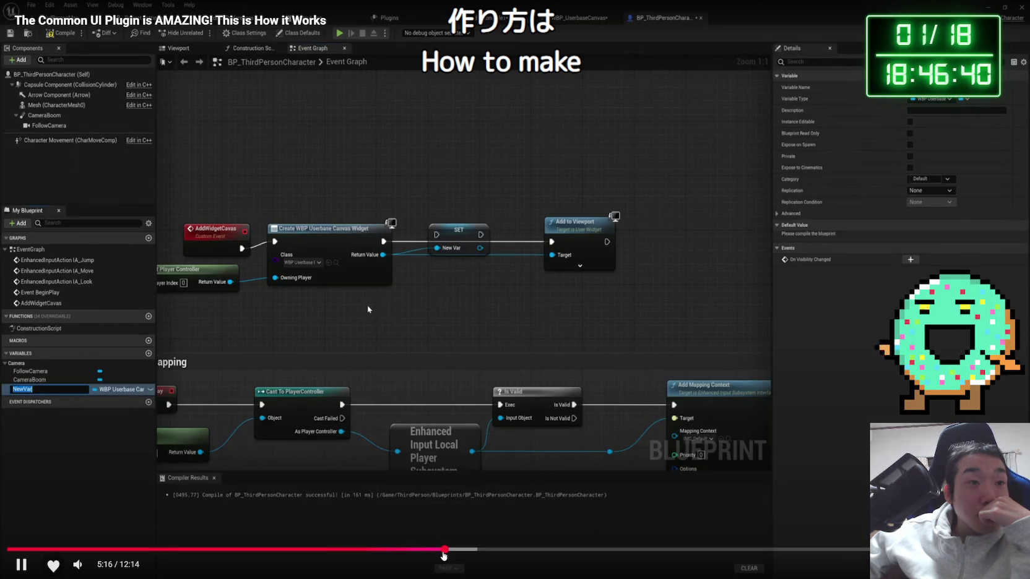
pyautogui.moveTo(466, 555); pyautogui.dragTo(704, 561)
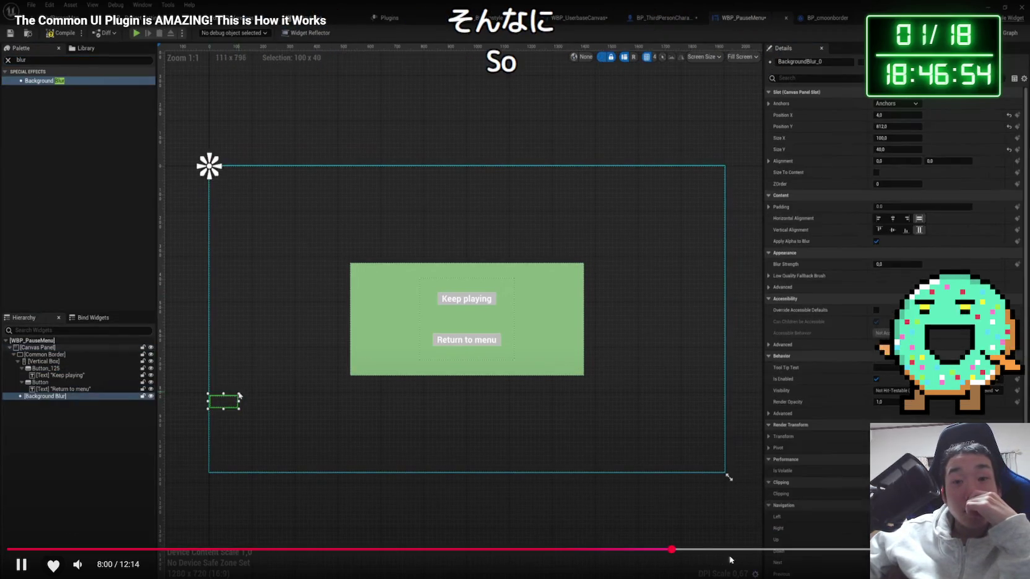
# Skip ahead through the in-game pause menu and widget editor to the pause menu's event graph
pyautogui.click(780, 551)
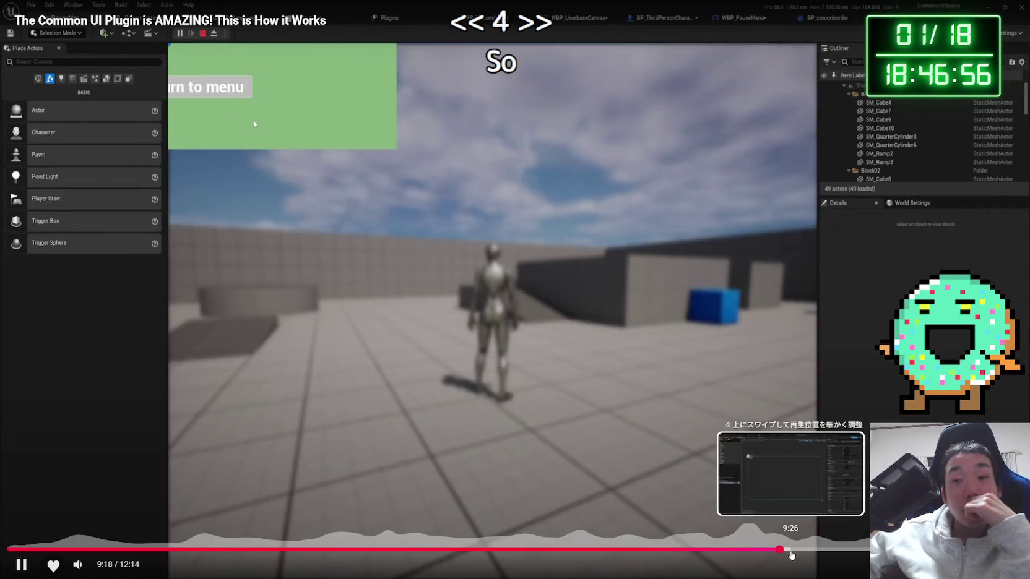
pyautogui.click(792, 551)
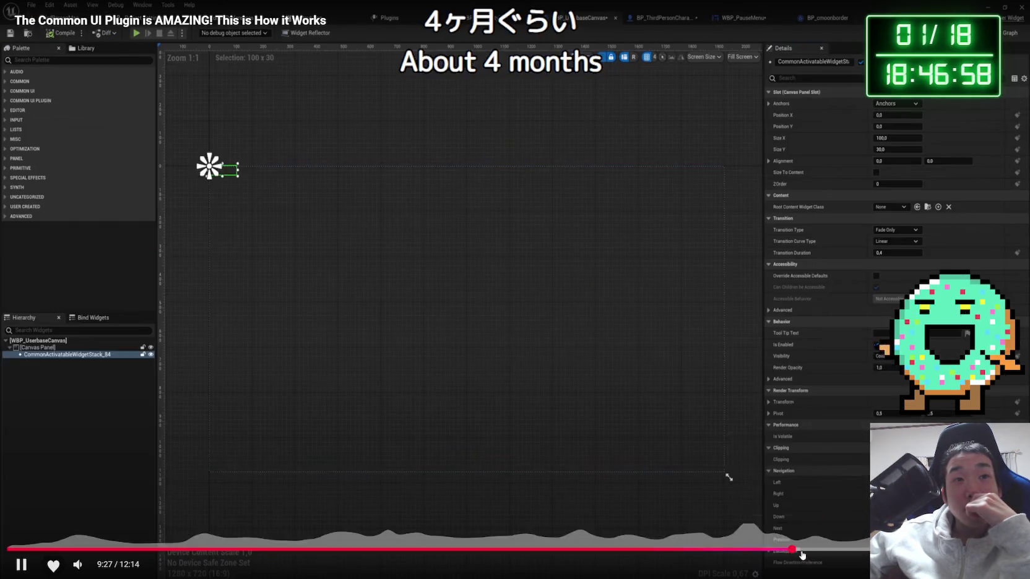
pyautogui.click(813, 550)
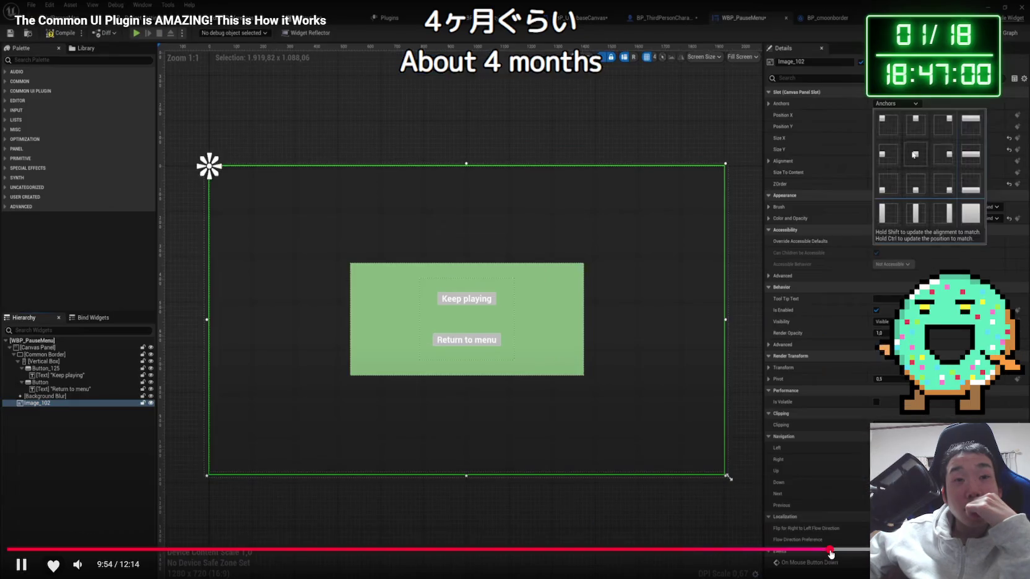
pyautogui.click(834, 551)
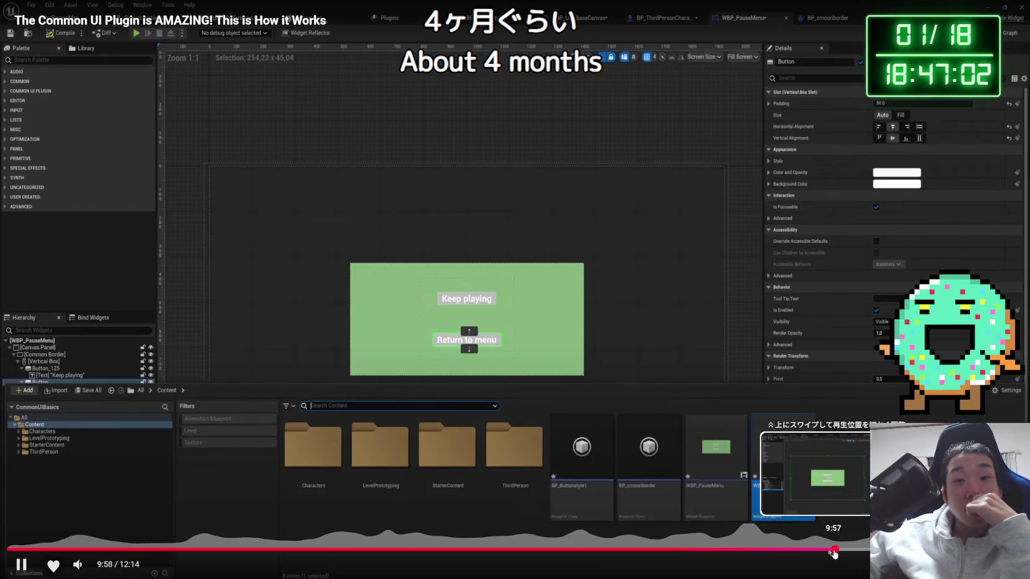
pyautogui.click(851, 551)
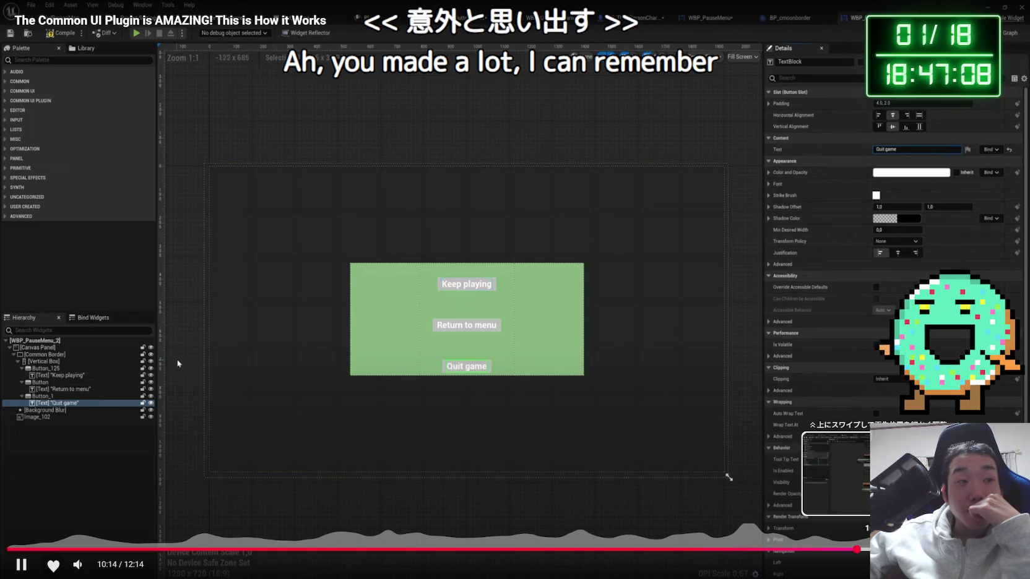
pyautogui.click(874, 549)
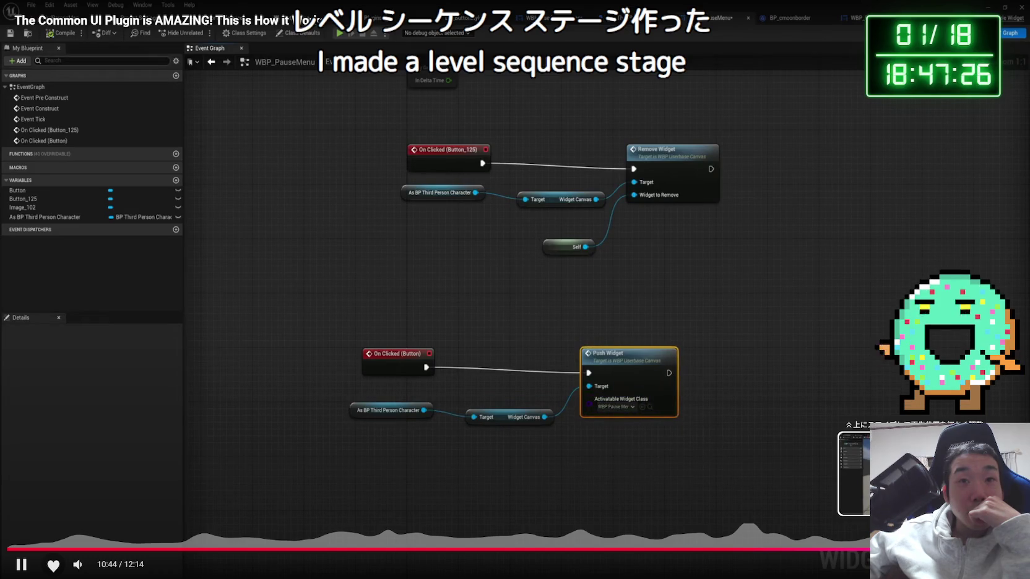
# Rewind to 9:02 at the character Blueprint's event graph and exit fullscreen
pyautogui.click(855, 554)
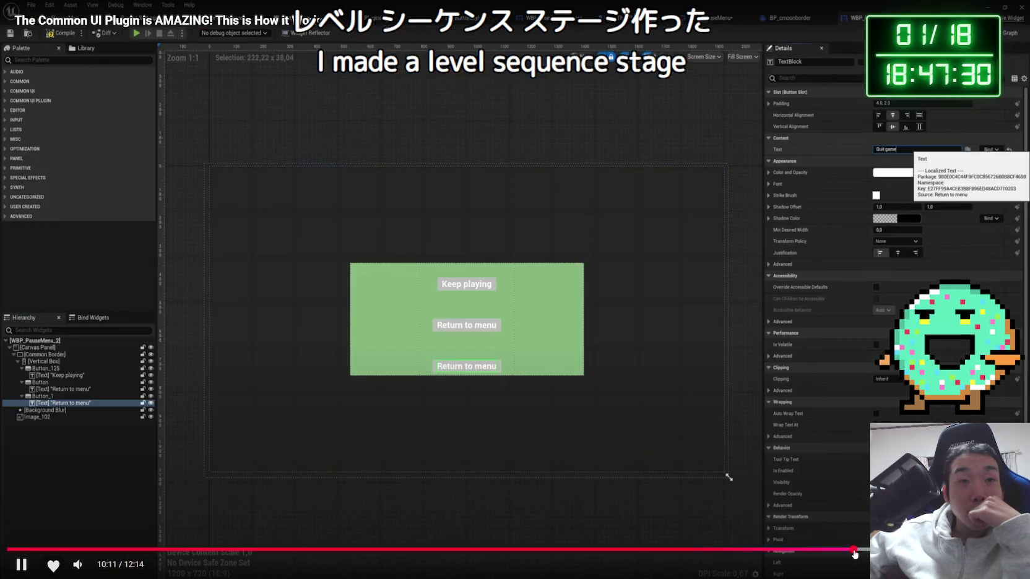
pyautogui.click(830, 554)
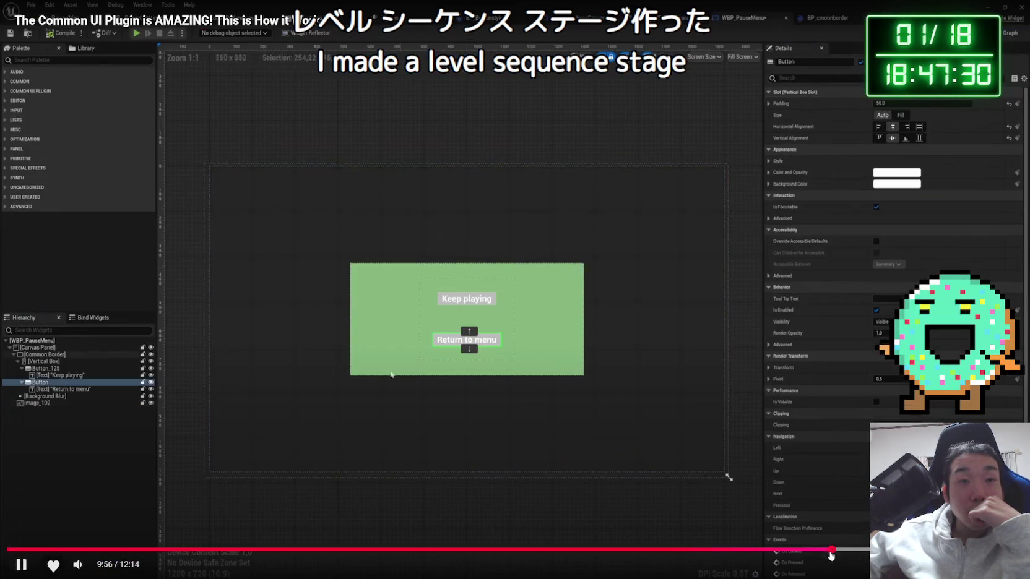
pyautogui.click(801, 551)
pyautogui.click(757, 550)
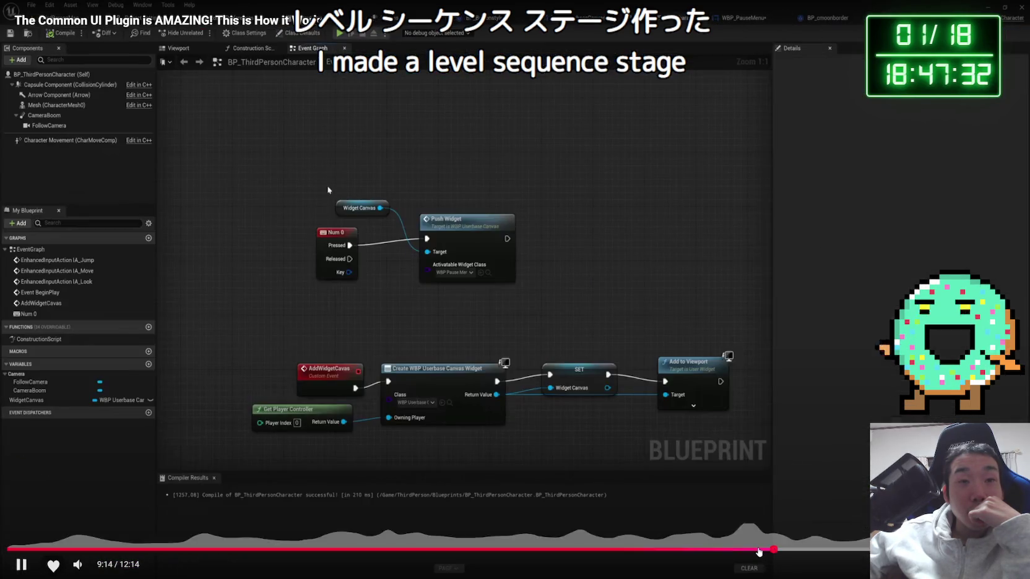
pyautogui.press('Escape')
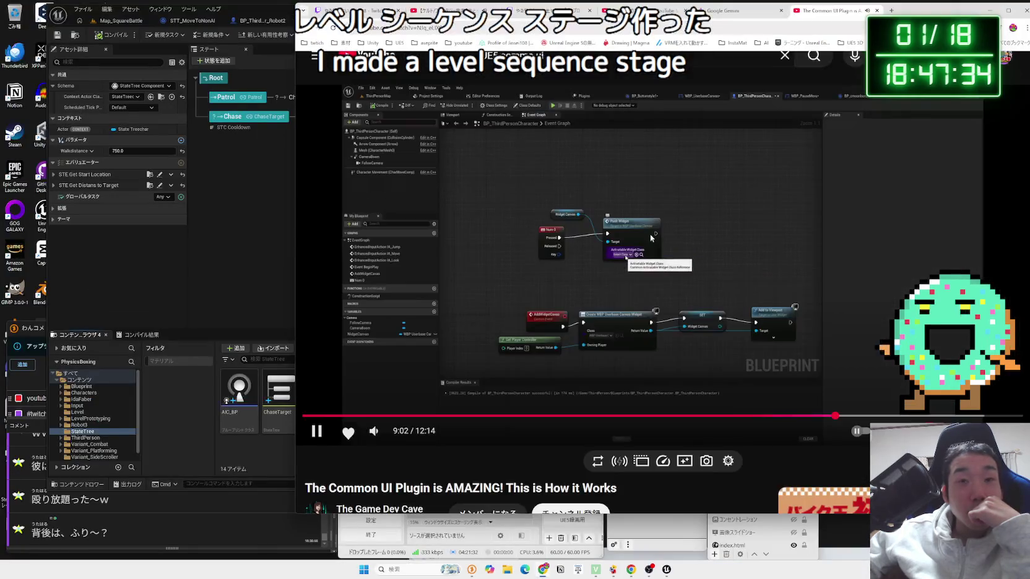
# Bring Unreal forward on the Map_SquareBattle level and shift the editor window left
pyautogui.hotkey('alt', 'Tab')
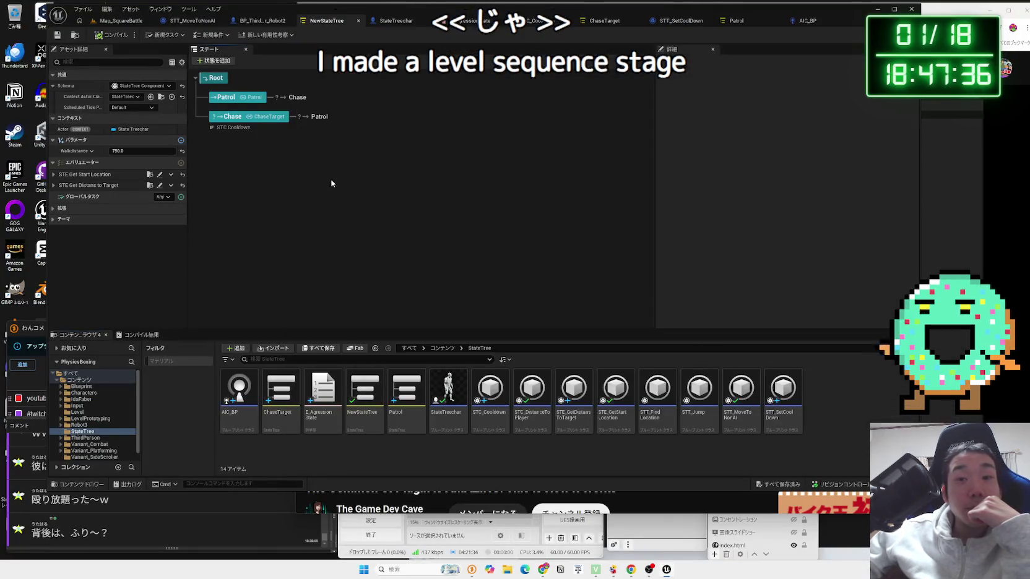
pyautogui.click(118, 21)
pyautogui.moveTo(352, 20); pyautogui.dragTo(309, 8)
# Open the Fab panel from the Window menu, widen it, and browse the owned-assets Library
pyautogui.click(99, 5)
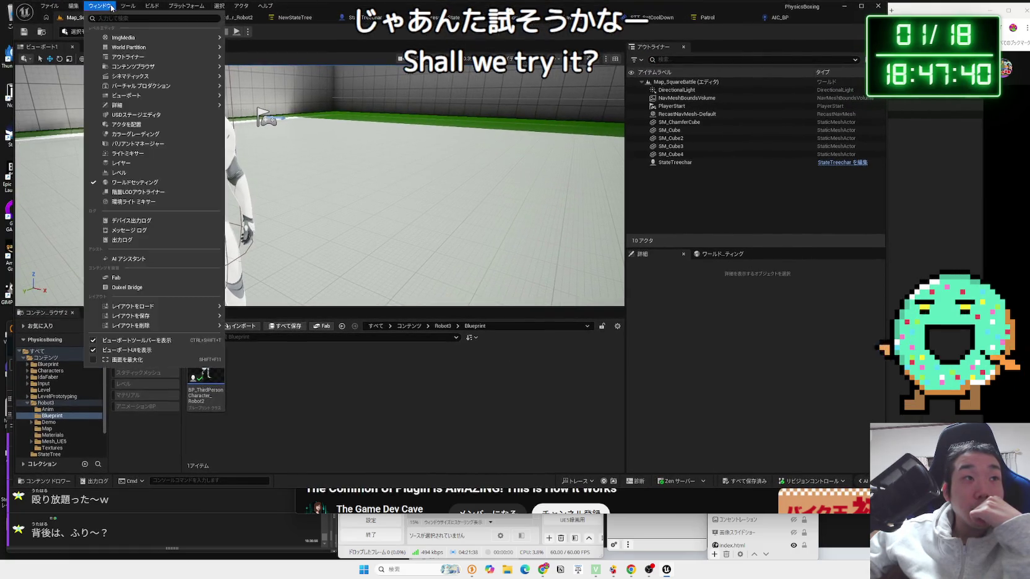
pyautogui.click(117, 278)
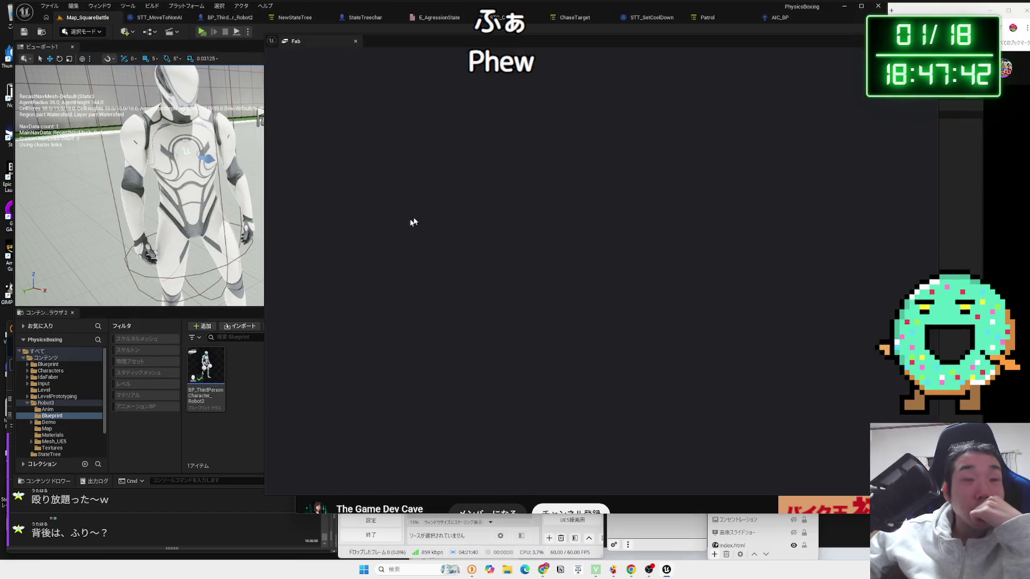
pyautogui.moveTo(264, 57); pyautogui.dragTo(93, 57)
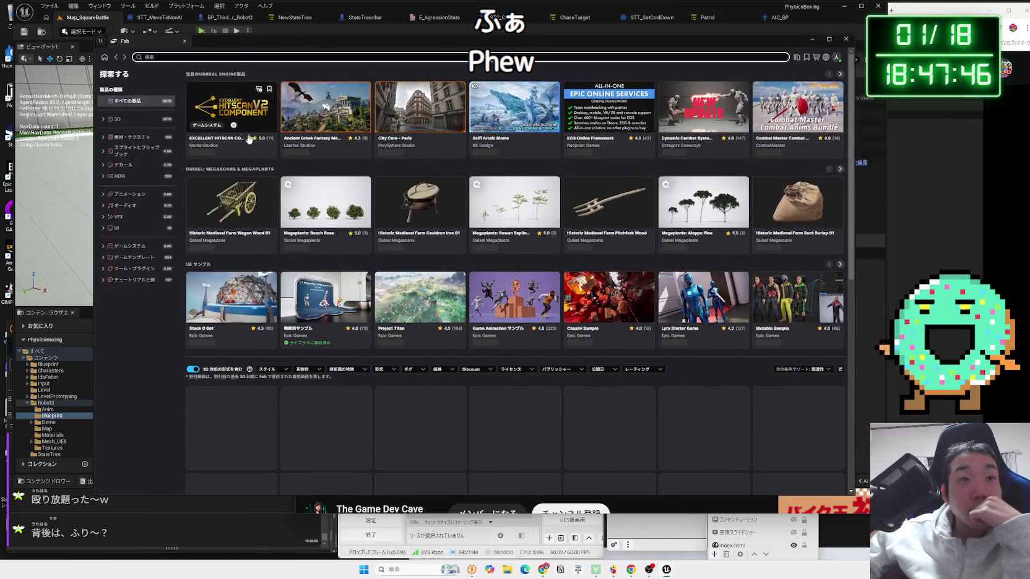
pyautogui.click(797, 57)
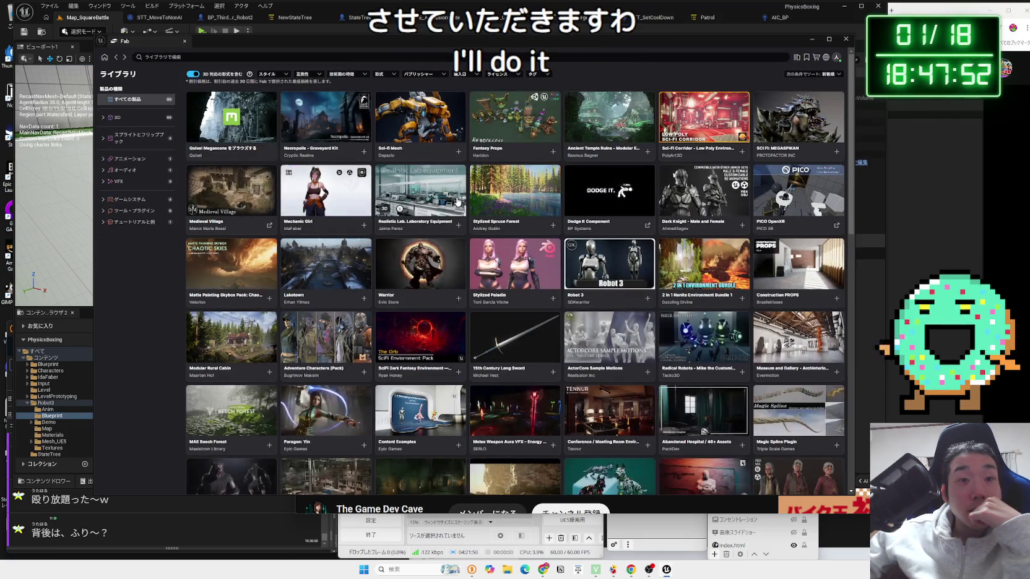
pyautogui.scroll(-5, 458, 202)
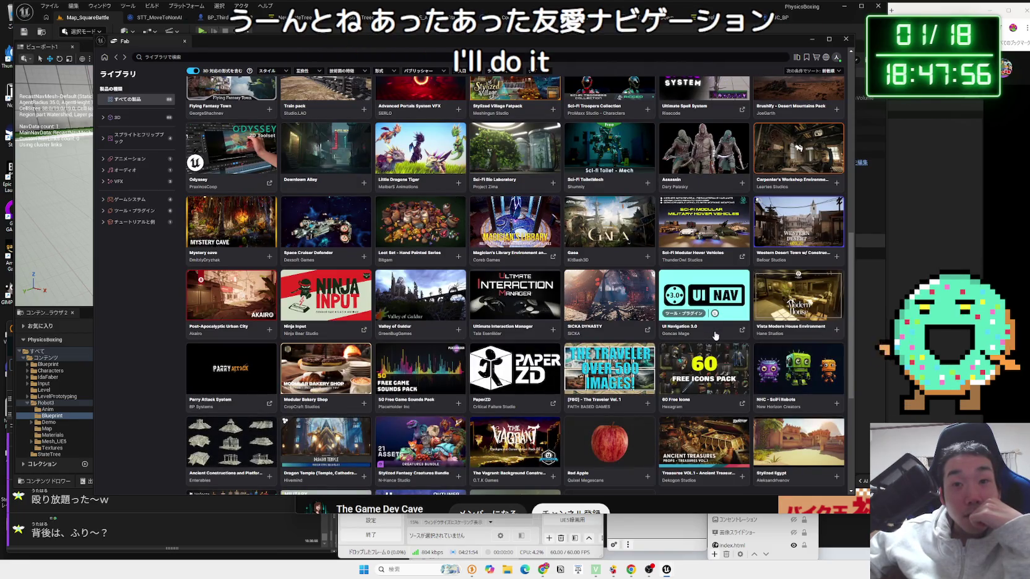
# Open the UI Navigation 3.0 page and flip through its gallery to the settings menu image
pyautogui.click(714, 333)
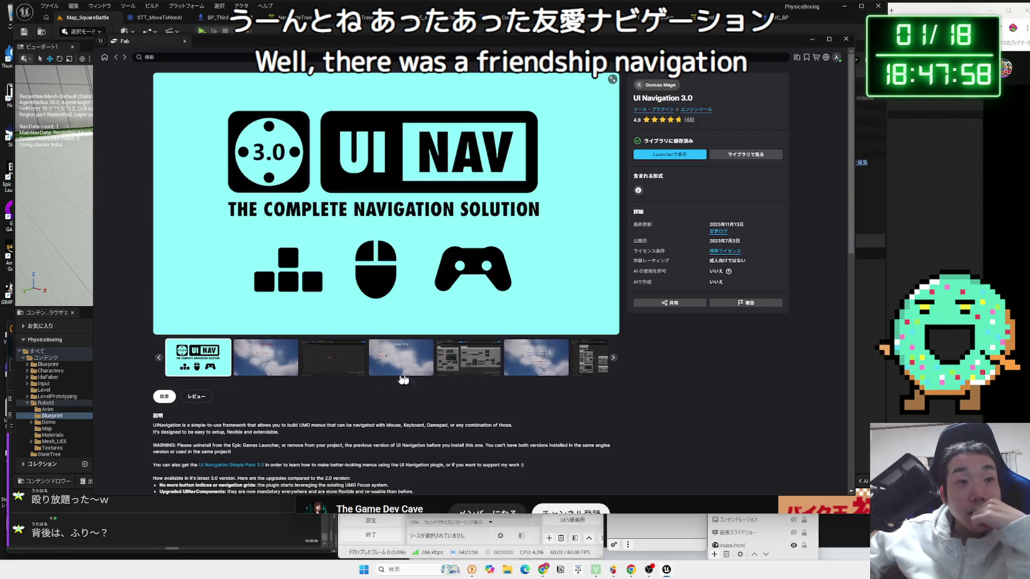
pyautogui.click(282, 359)
pyautogui.click(325, 371)
pyautogui.click(399, 359)
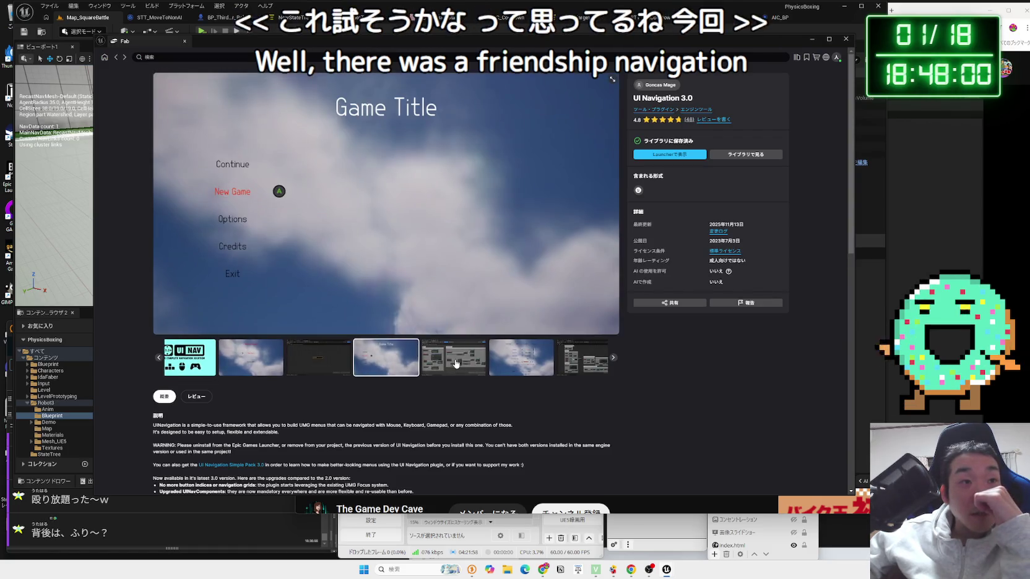
pyautogui.click(439, 359)
pyautogui.click(479, 362)
pyautogui.click(479, 362)
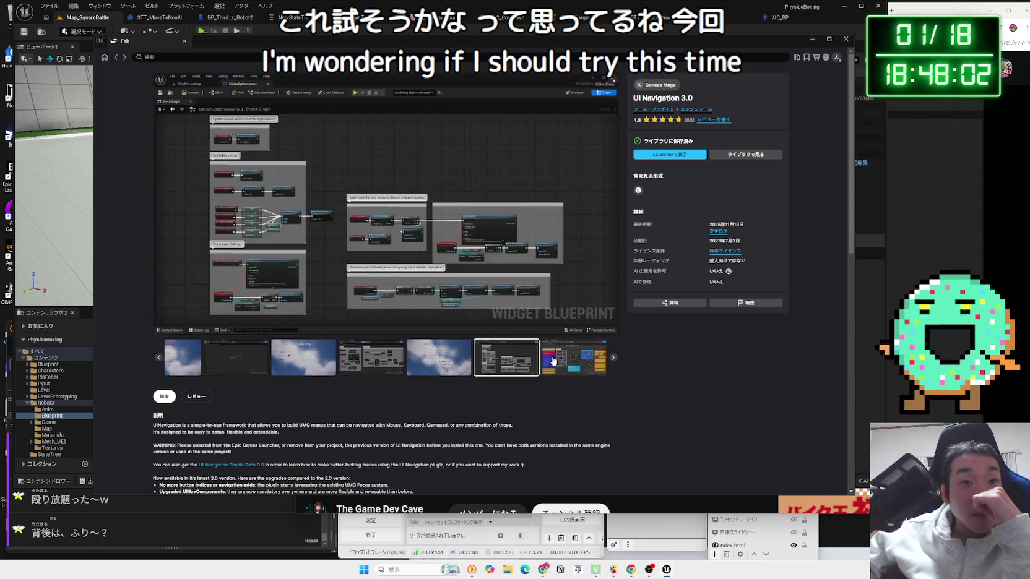
pyautogui.click(552, 361)
pyautogui.click(513, 358)
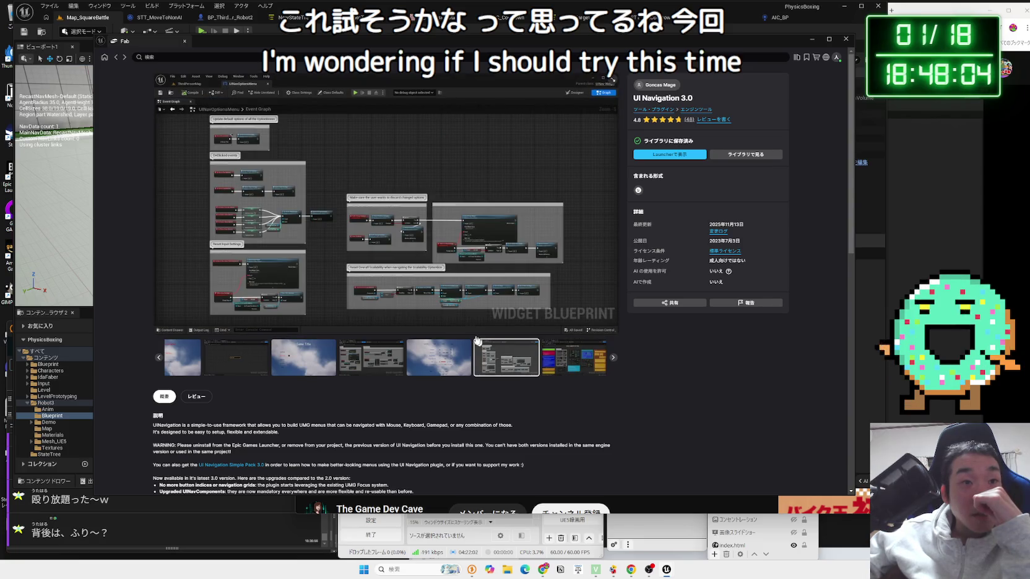
pyautogui.click(453, 351)
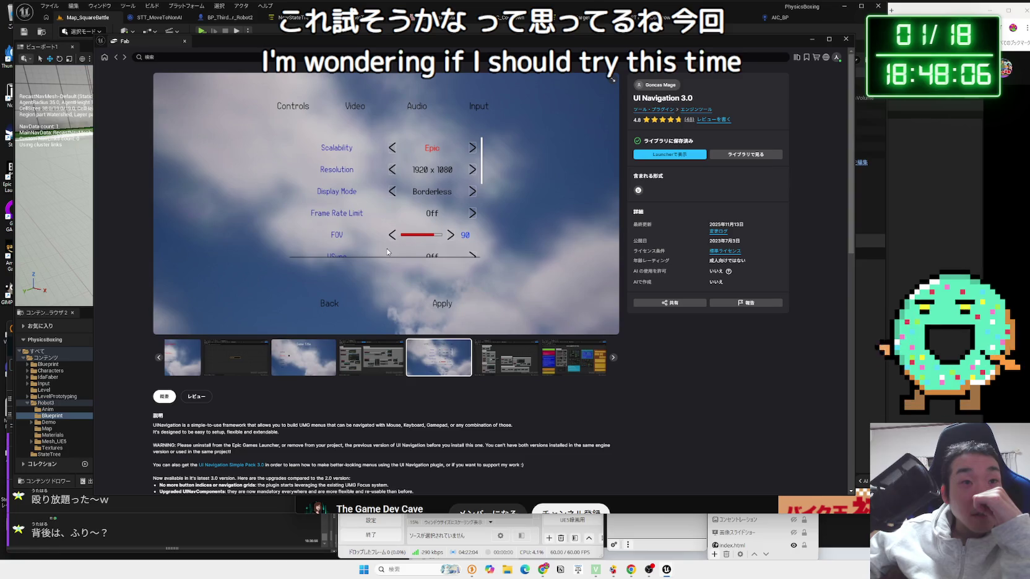
# View the Game Title menu image, then step back through the gallery to Menu Examples
pyautogui.scroll(-3, 368, 248)
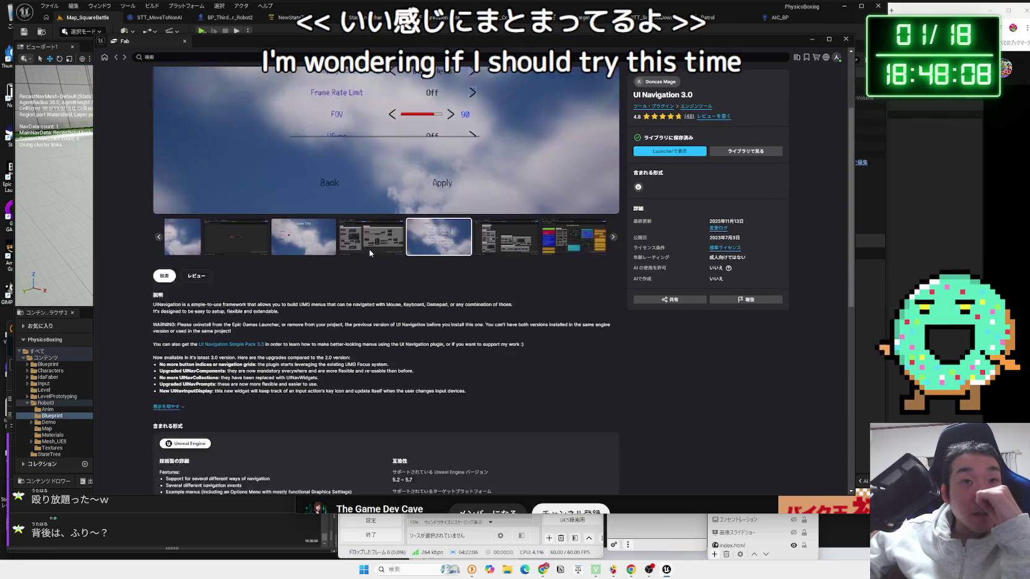
pyautogui.scroll(1, 370, 249)
pyautogui.scroll(2, 370, 249)
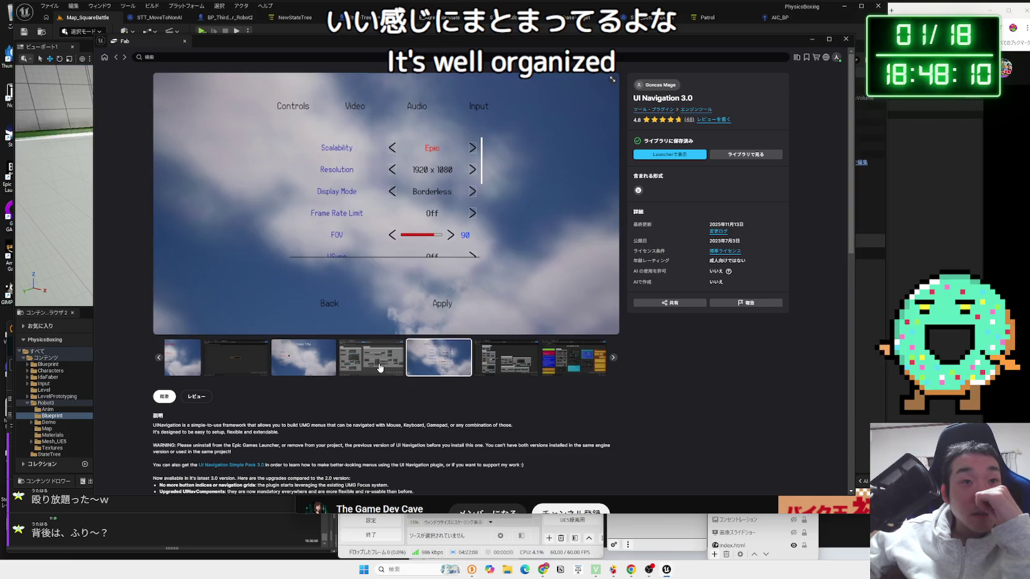
pyautogui.click(329, 369)
pyautogui.click(446, 370)
pyautogui.click(322, 365)
pyautogui.click(263, 365)
pyautogui.click(211, 366)
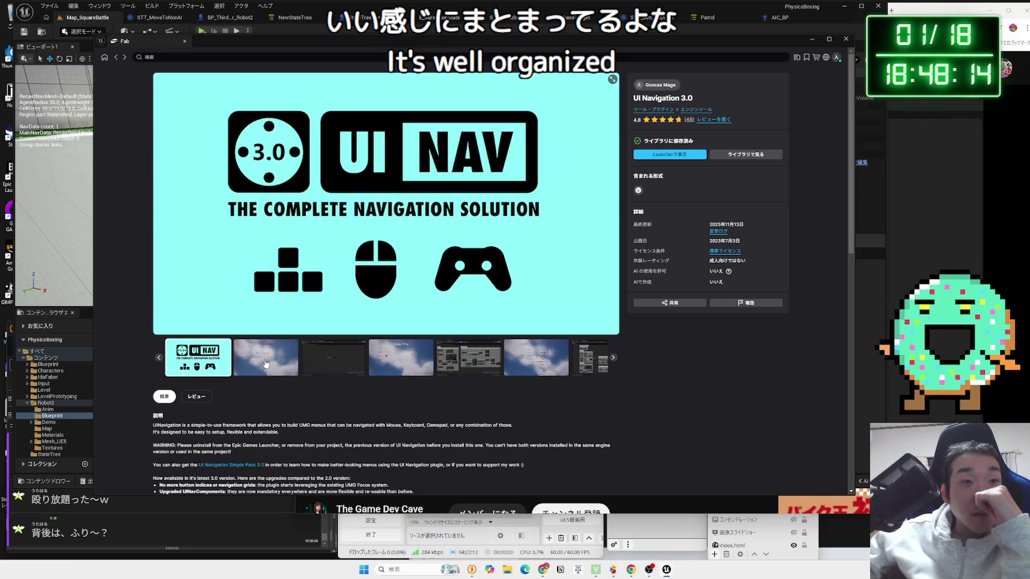
pyautogui.click(265, 363)
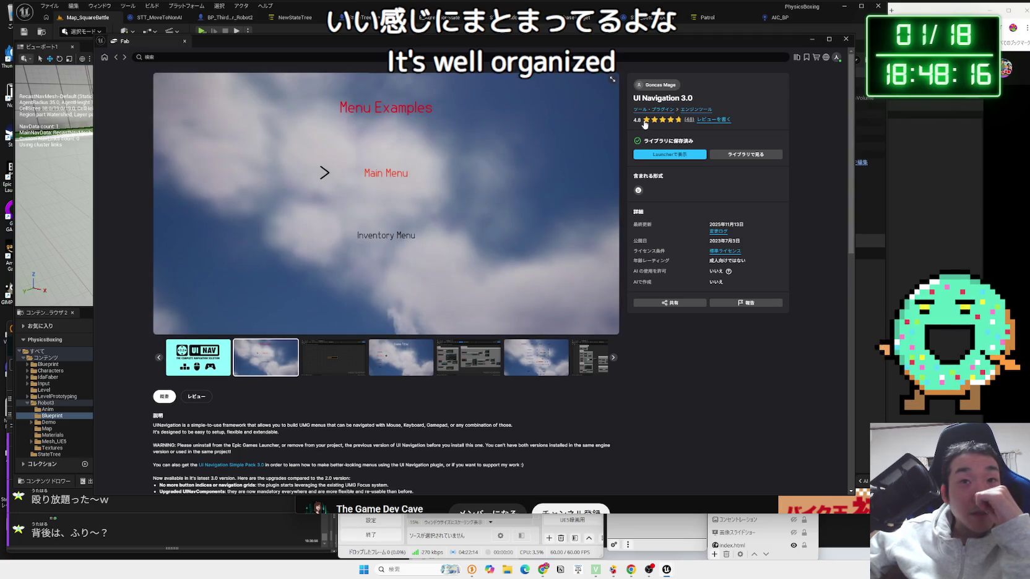
# Scroll the UI Navigation 3.0 description showing support for engine versions 5.2–5.7
pyautogui.scroll(-5, 499, 285)
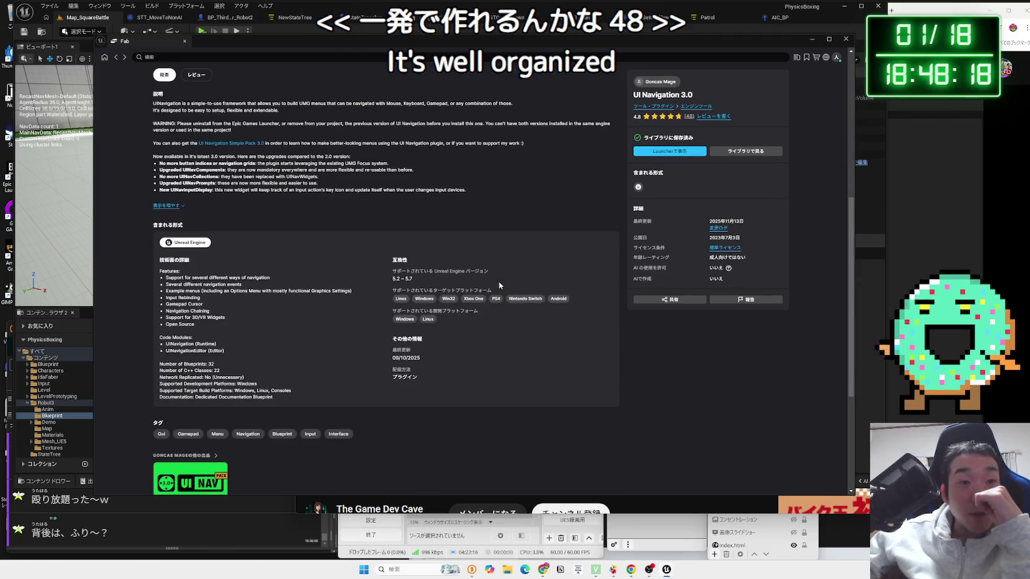
pyautogui.scroll(4, 500, 285)
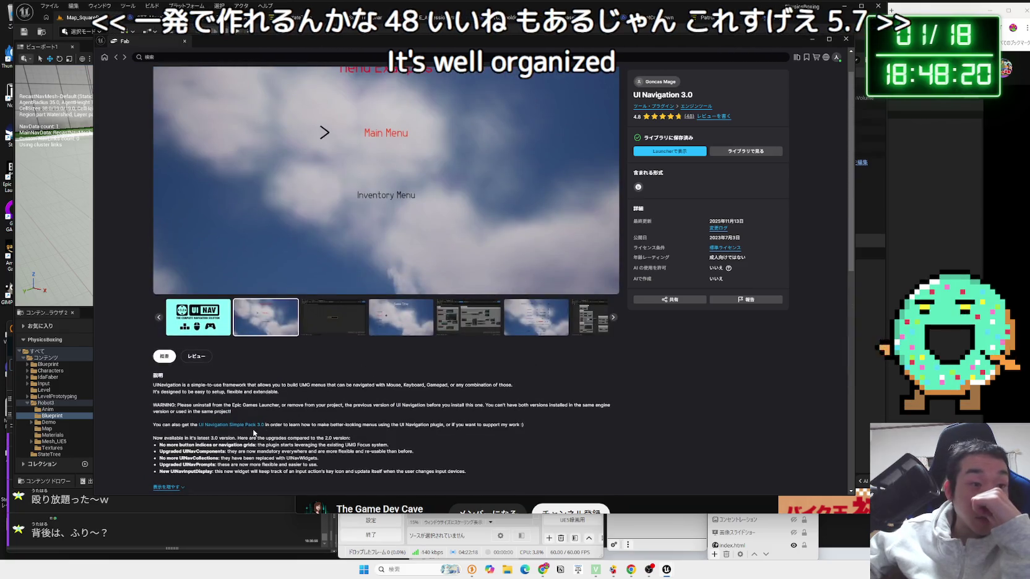
pyautogui.scroll(1, 261, 309)
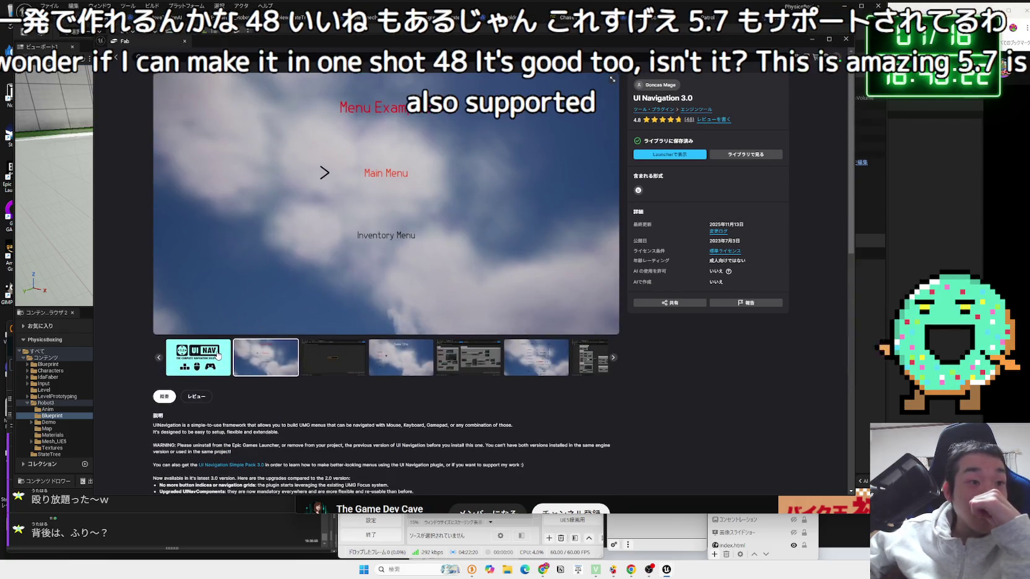
pyautogui.click(217, 355)
# In a new Chrome tab, run a web search for UI navigation 3.0
pyautogui.hotkey('alt', 'Tab')
pyautogui.hotkey('ctrl', 't')
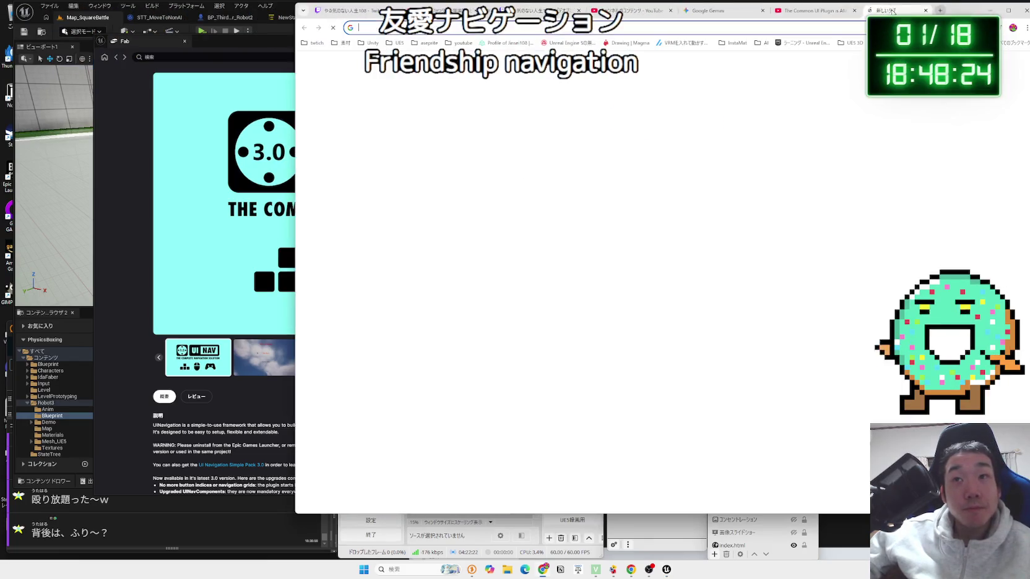
pyautogui.write('UI')
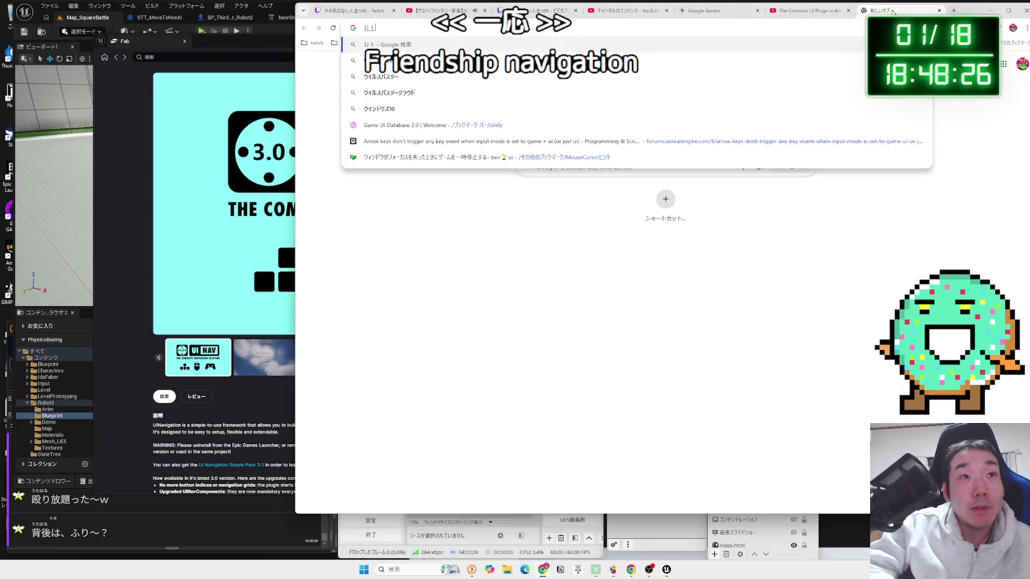
pyautogui.press('Zenkaku_Hankaku')
pyautogui.write('v')
pyautogui.write('avi')
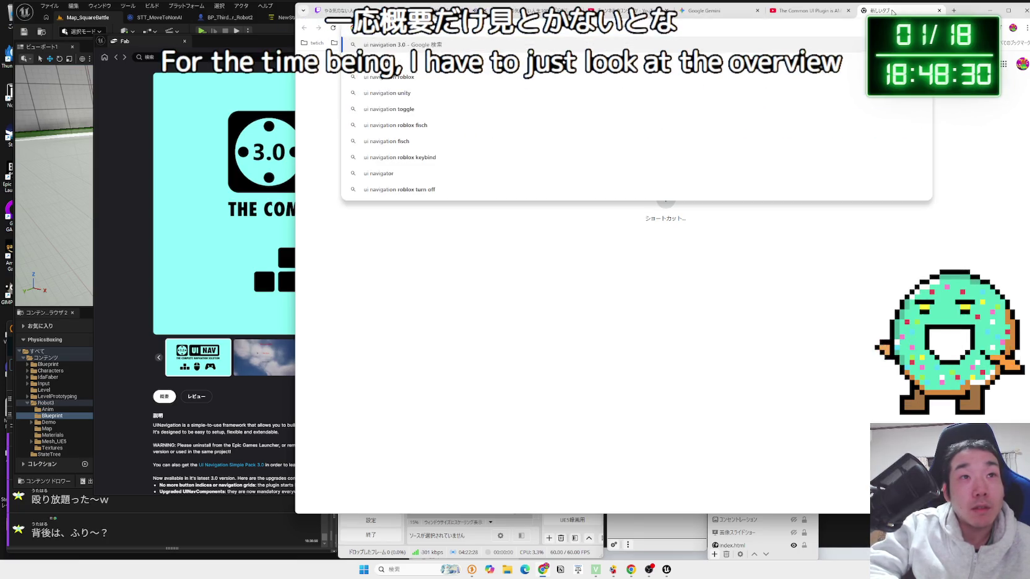
pyautogui.press('Return')
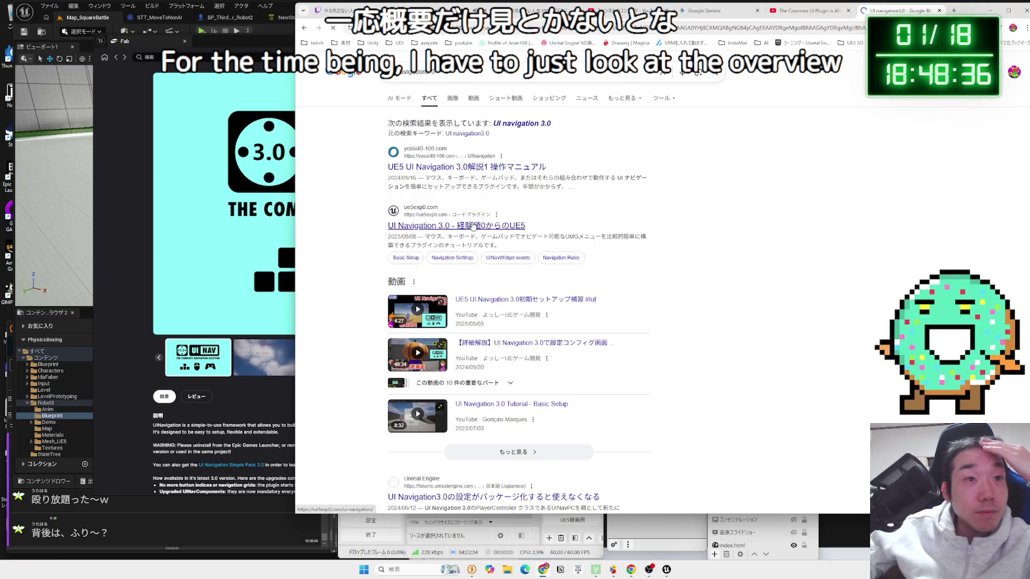
# Skim the page, highlighting the settings path text, then open the UE5 UI Navigation 3.0 manual article
pyautogui.scroll(-5, 504, 236)
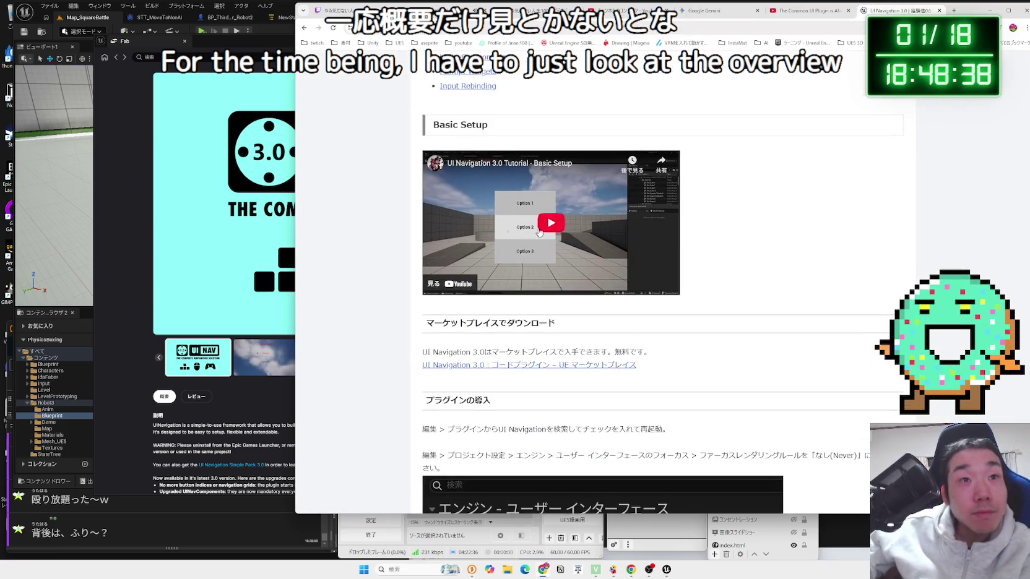
pyautogui.scroll(-4, 557, 246)
pyautogui.scroll(-3, 557, 246)
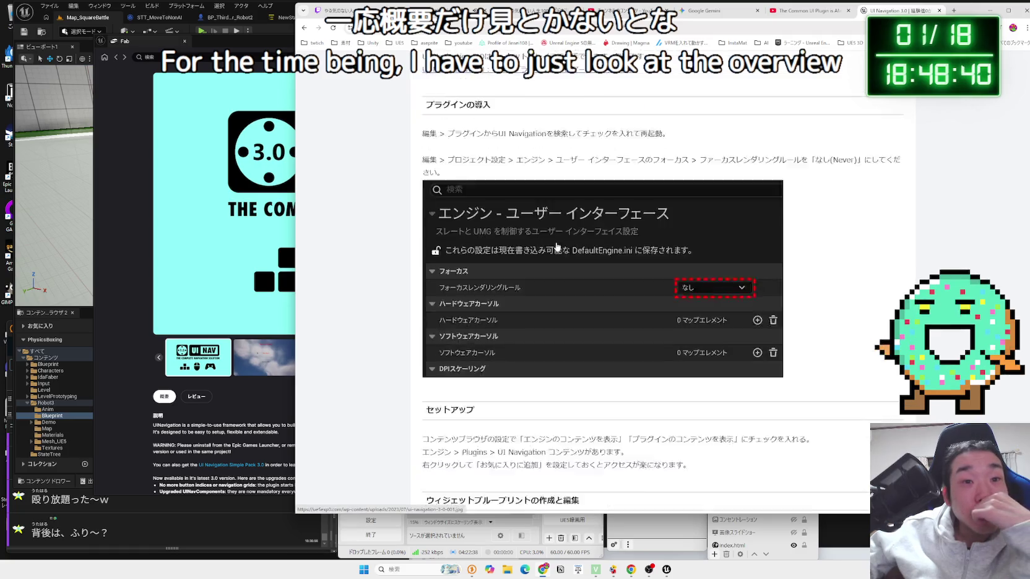
pyautogui.scroll(3, 557, 246)
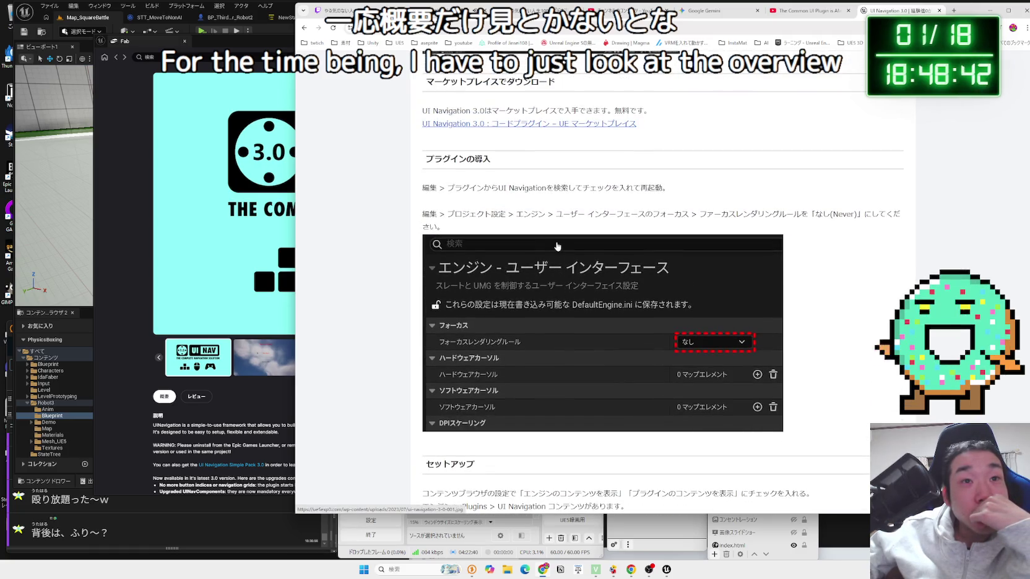
pyautogui.click(899, 215)
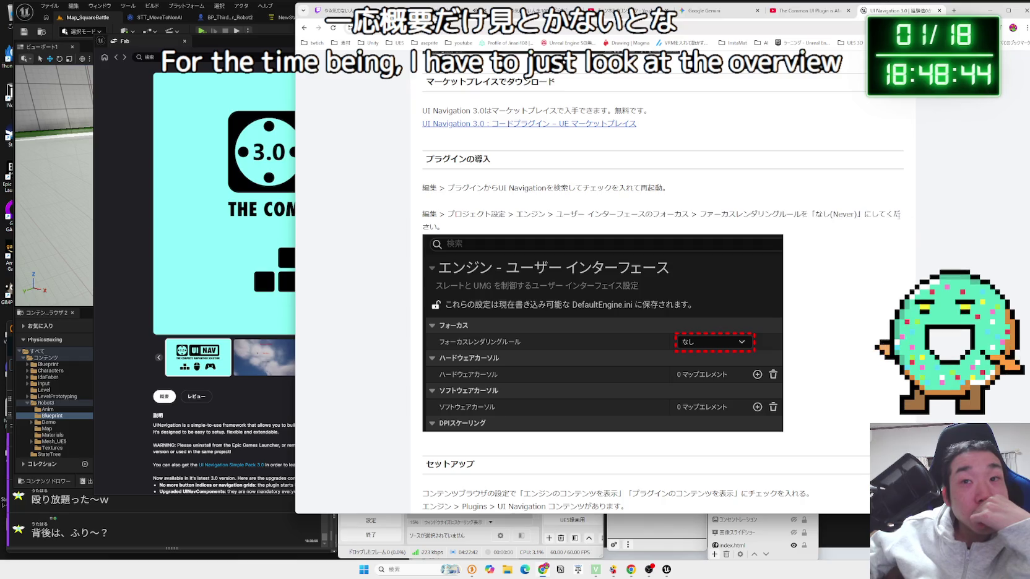
pyautogui.moveTo(427, 218); pyautogui.dragTo(910, 225)
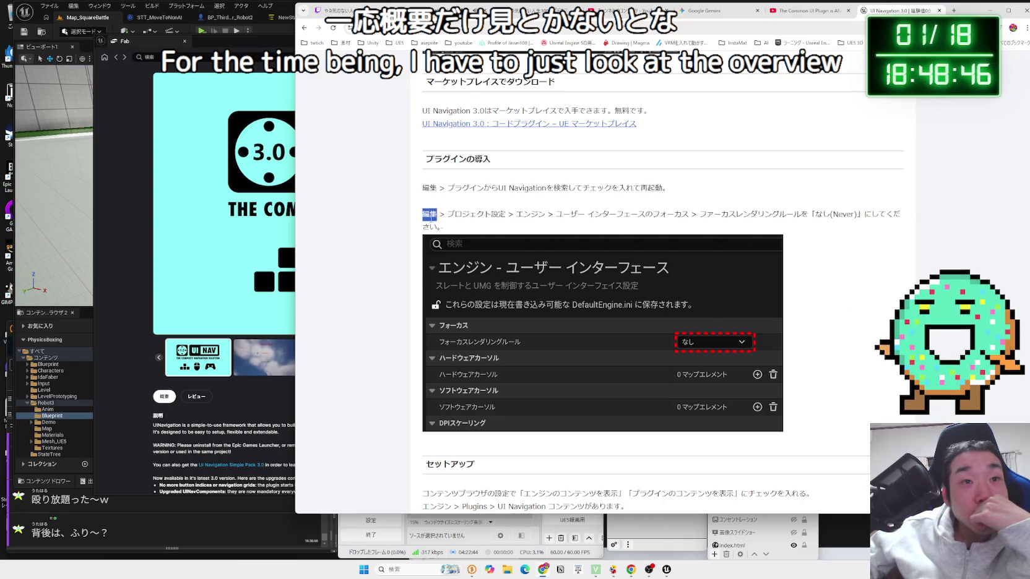
pyautogui.click(910, 225)
pyautogui.moveTo(427, 216); pyautogui.dragTo(910, 226)
pyautogui.click(910, 226)
pyautogui.scroll(-5, 495, 250)
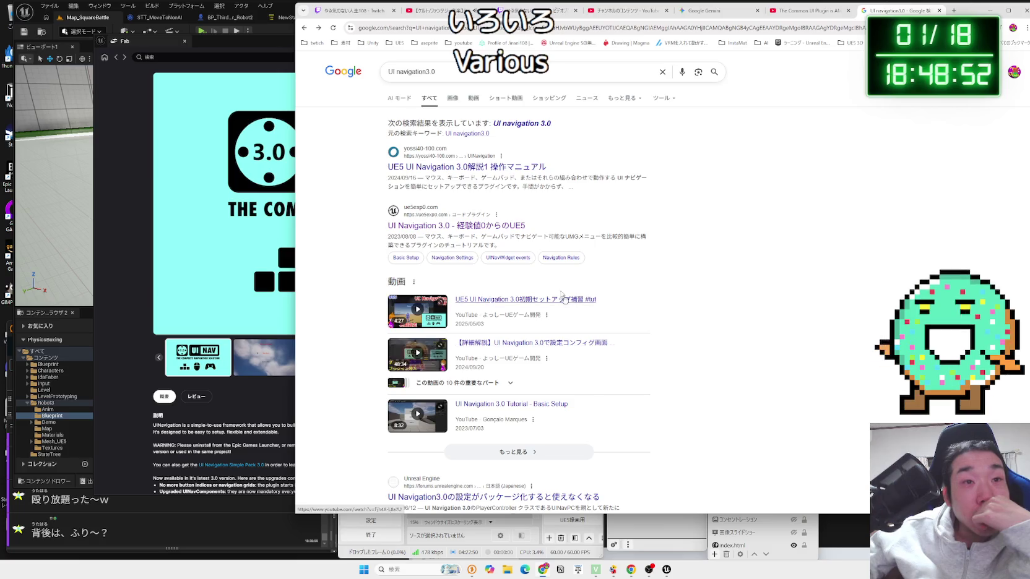
pyautogui.click(470, 167)
# Scroll the manual article past its table of contents and show its embedded blueprintUE graph full screen
pyautogui.scroll(-4, 619, 266)
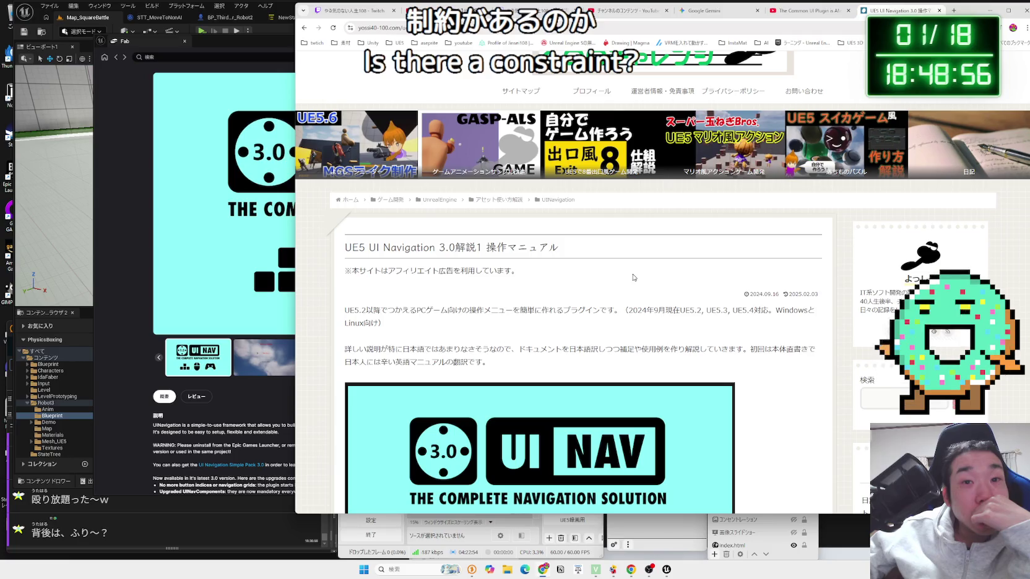
pyautogui.scroll(-3, 633, 277)
pyautogui.scroll(-8, 633, 277)
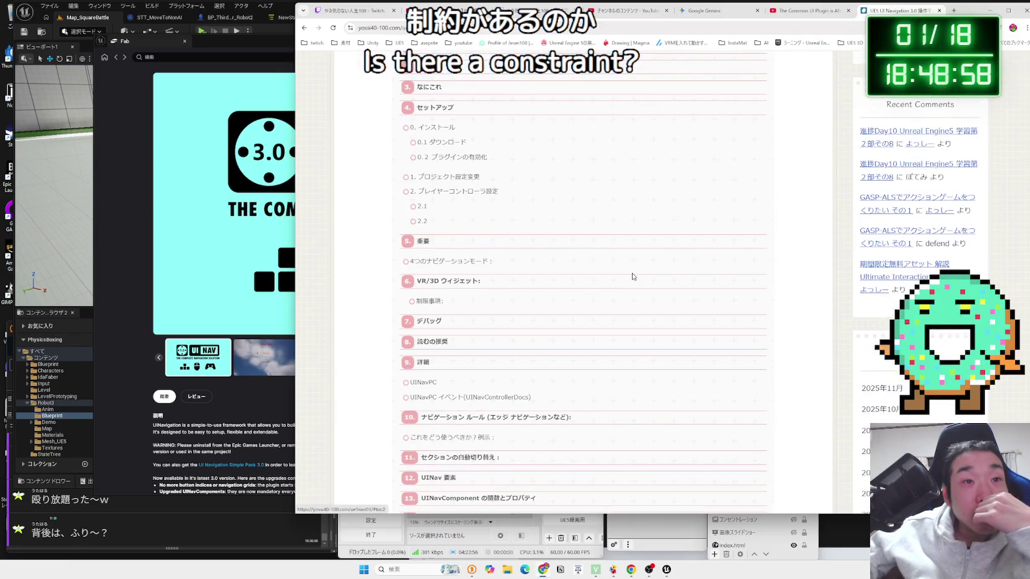
pyautogui.scroll(-3, 632, 278)
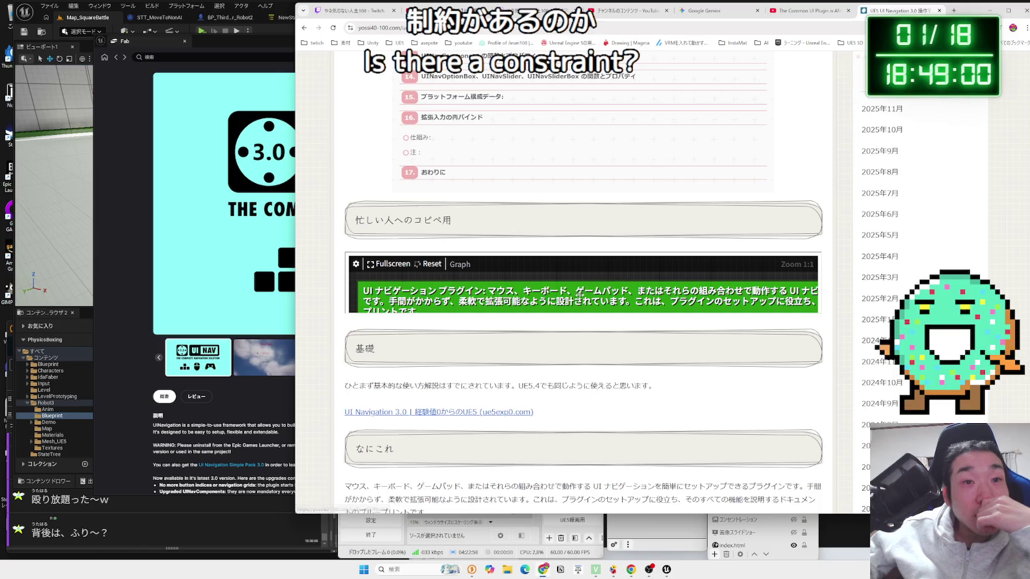
pyautogui.scroll(-4, 576, 298)
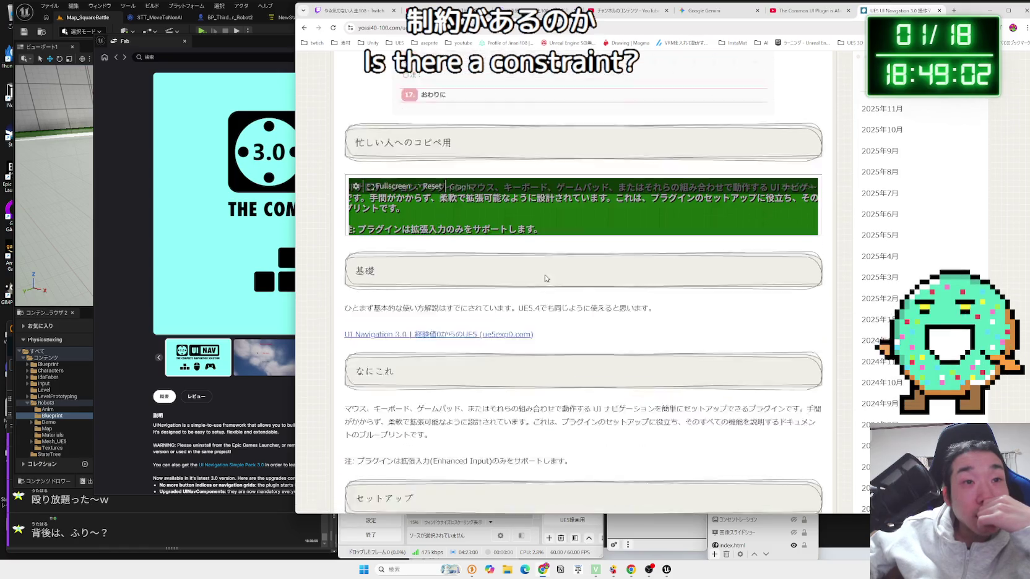
pyautogui.click(384, 149)
# Zoom and pan the full-screen blueprintUE graph across the UINav elements, input rebinding and UINavComponent sections
pyautogui.scroll(-9, 515, 290)
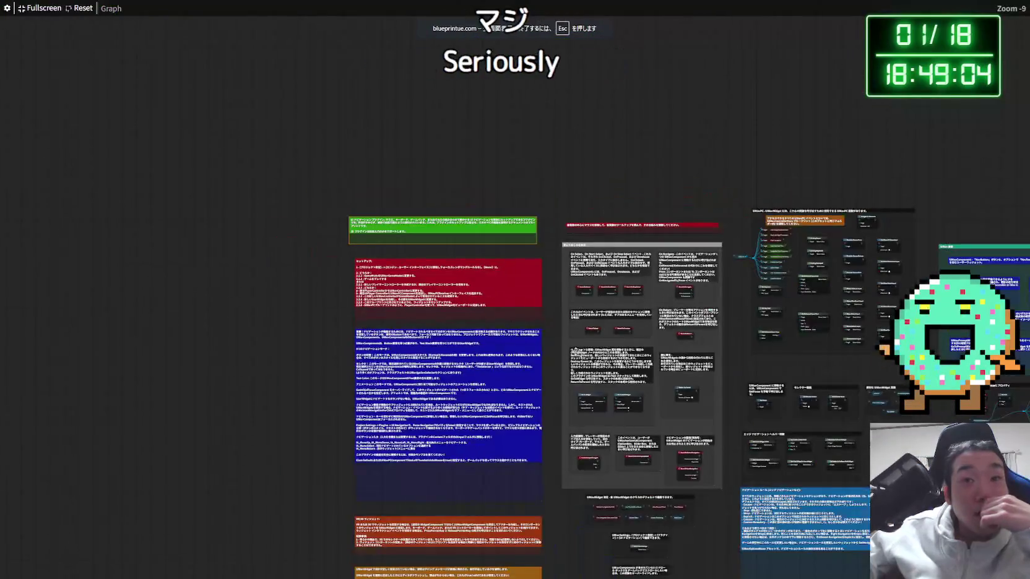
pyautogui.scroll(7, 571, 388)
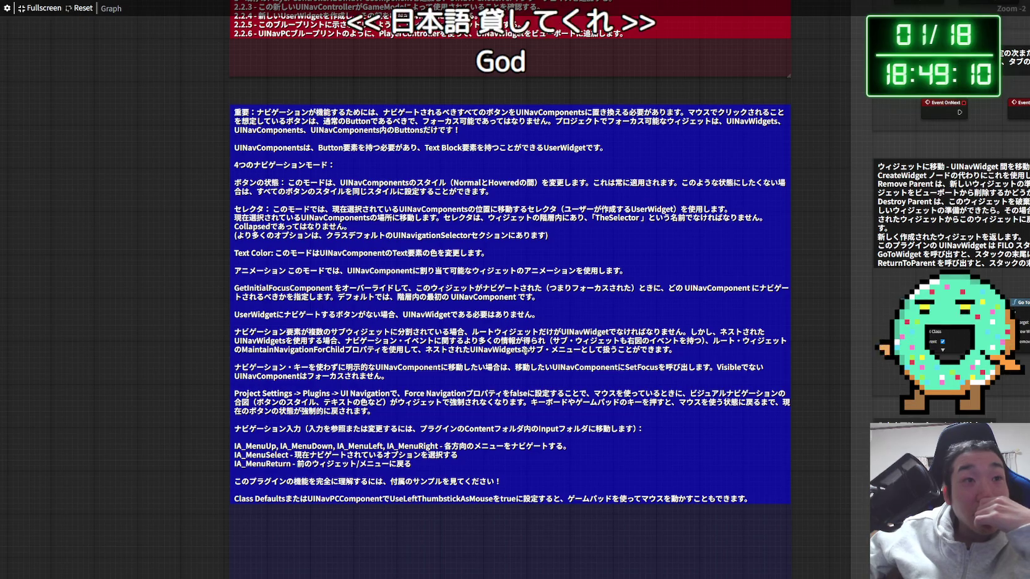
pyautogui.scroll(-4, 525, 350)
pyautogui.scroll(6, 411, 379)
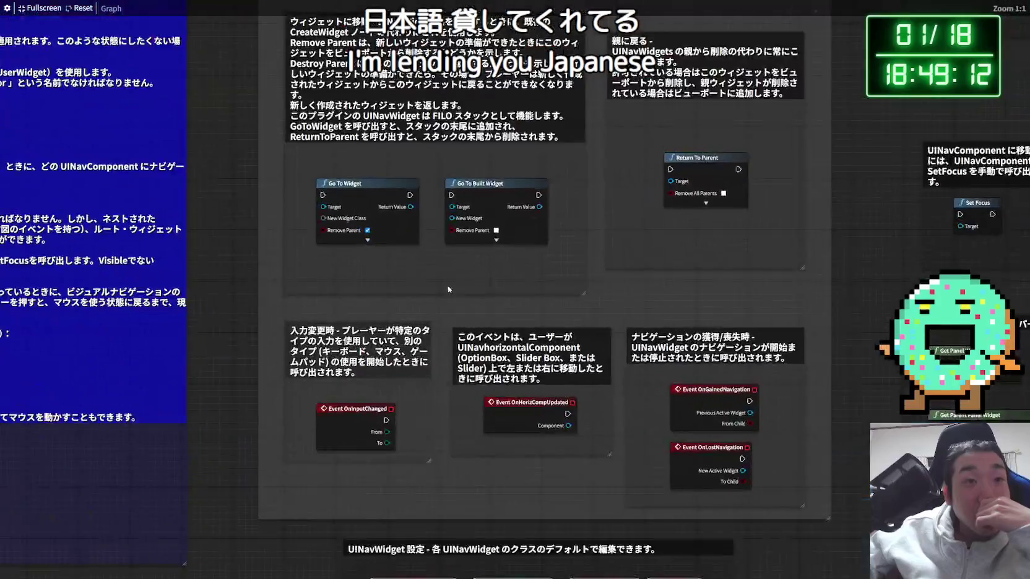
pyautogui.scroll(-8, 410, 379)
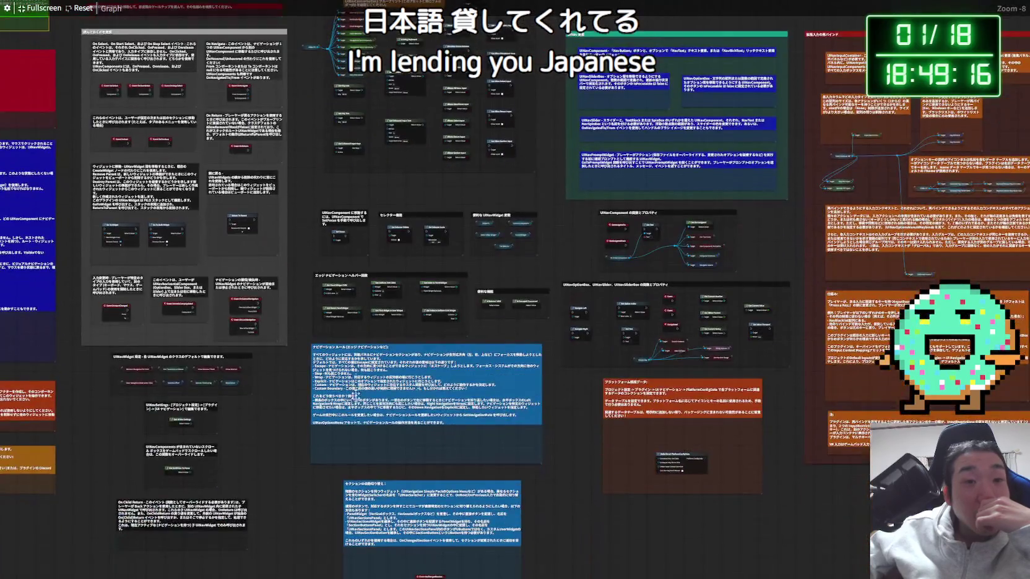
pyautogui.moveTo(355, 394); pyautogui.dragTo(382, 328)
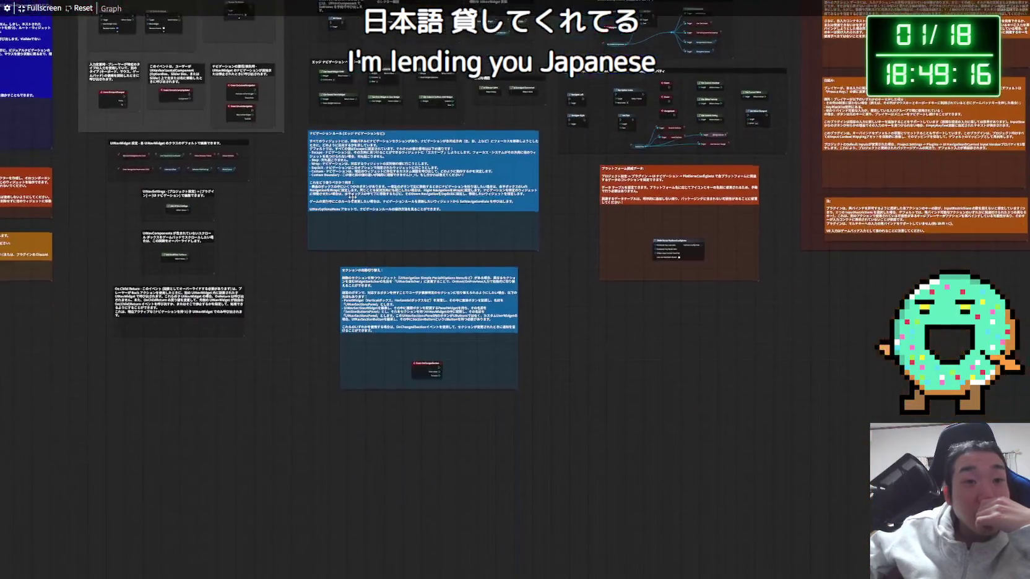
pyautogui.scroll(7, 381, 328)
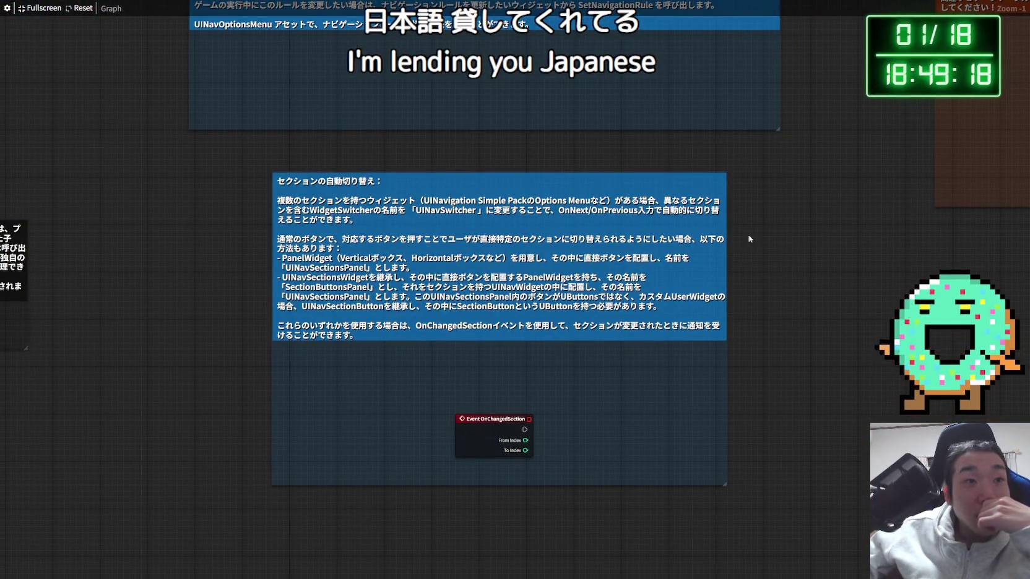
pyautogui.scroll(-4, 485, 443)
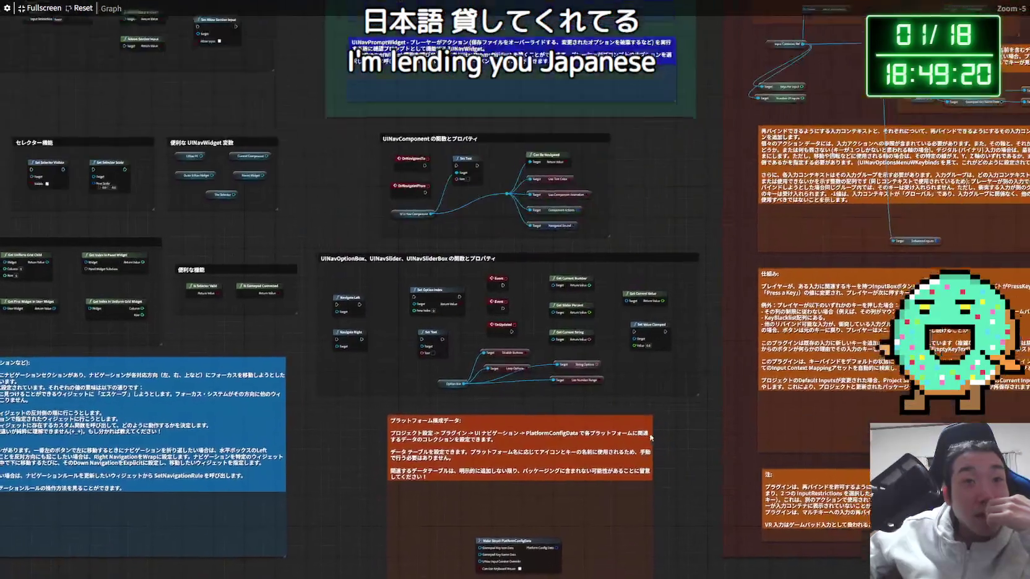
pyautogui.scroll(5, 618, 360)
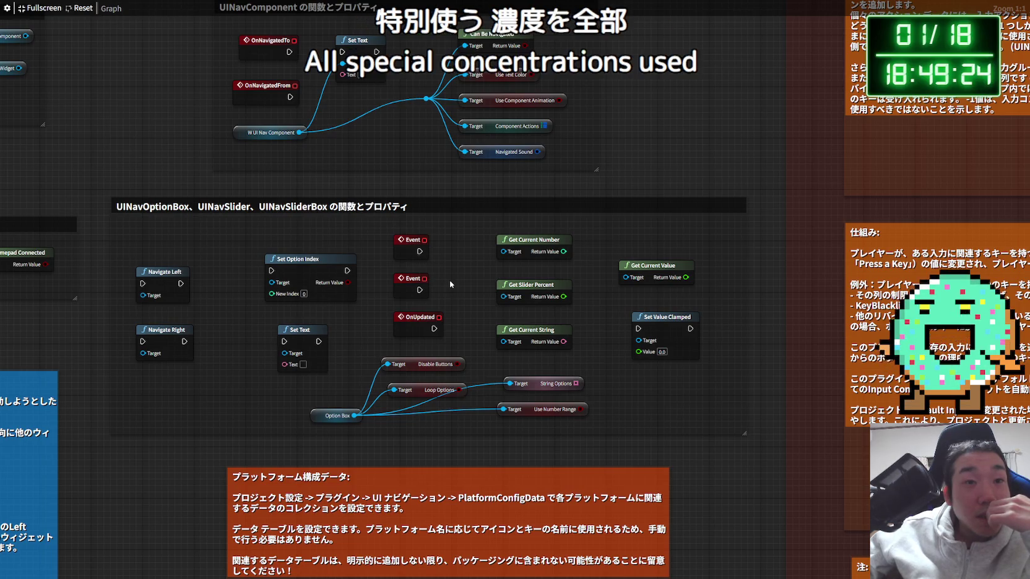
pyautogui.scroll(-2, 531, 263)
pyautogui.scroll(2, 360, 436)
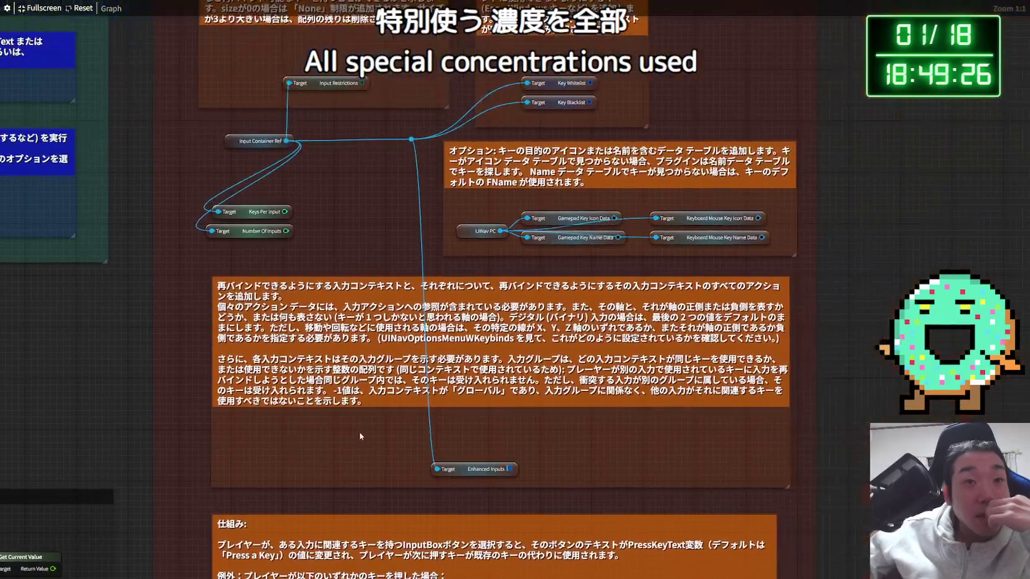
pyautogui.scroll(-4, 360, 430)
pyautogui.scroll(3, 728, 394)
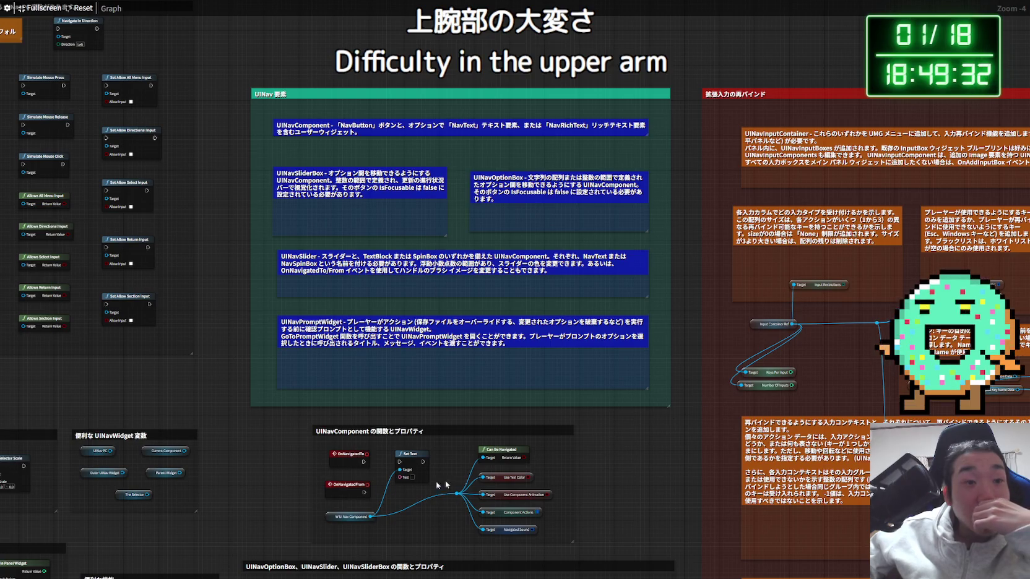
pyautogui.scroll(-3, 273, 451)
pyautogui.scroll(3, 516, 413)
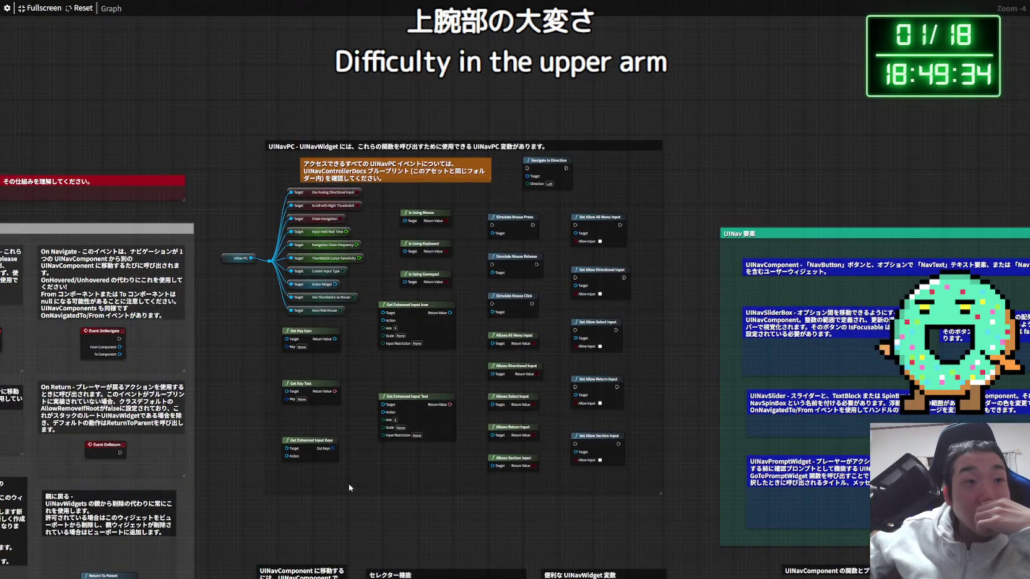
pyautogui.scroll(4, 318, 276)
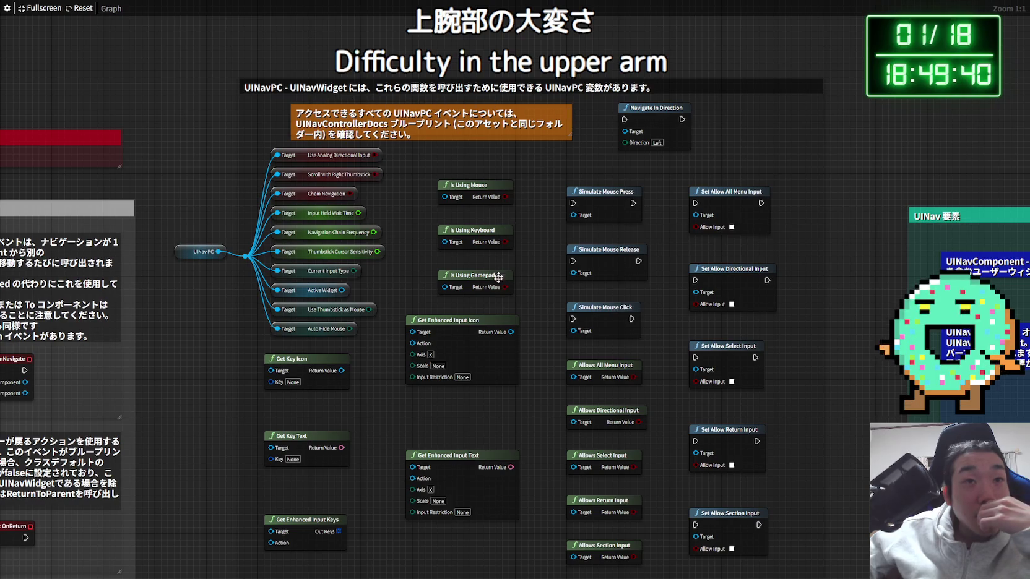
pyautogui.moveTo(463, 407); pyautogui.dragTo(458, 295)
pyautogui.scroll(-3, 396, 356)
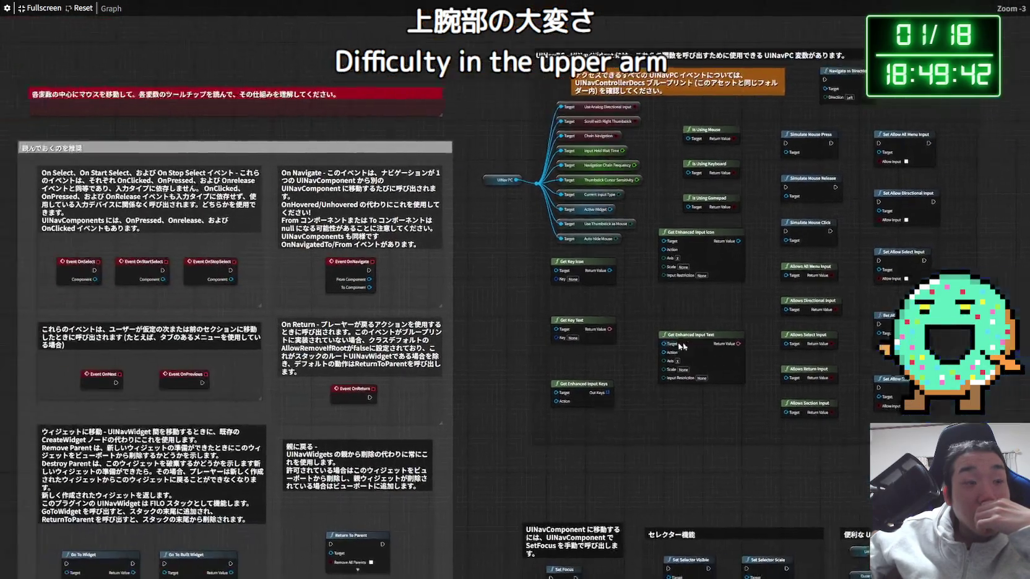
pyautogui.moveTo(367, 346); pyautogui.dragTo(497, 346)
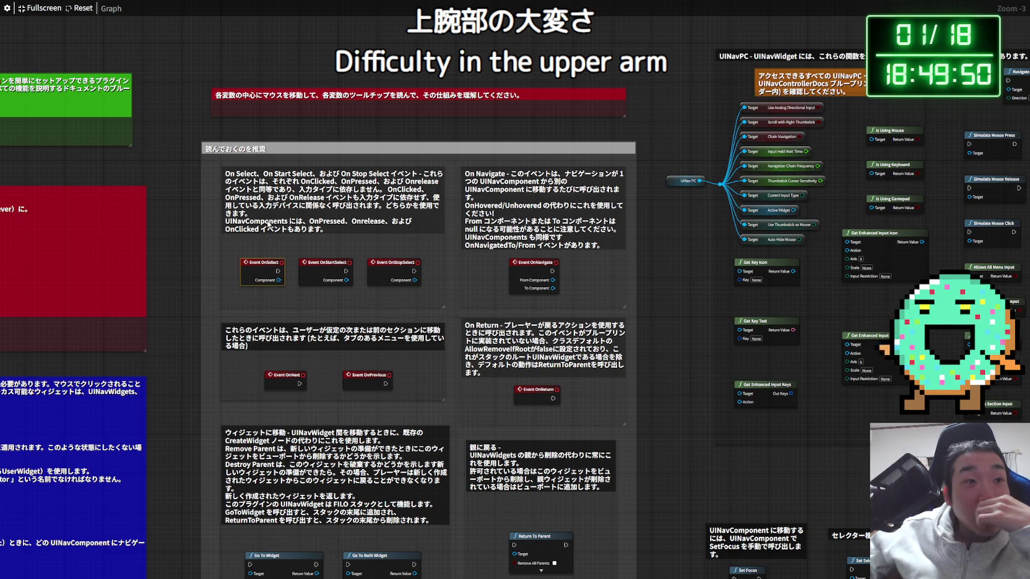
pyautogui.scroll(3, 289, 227)
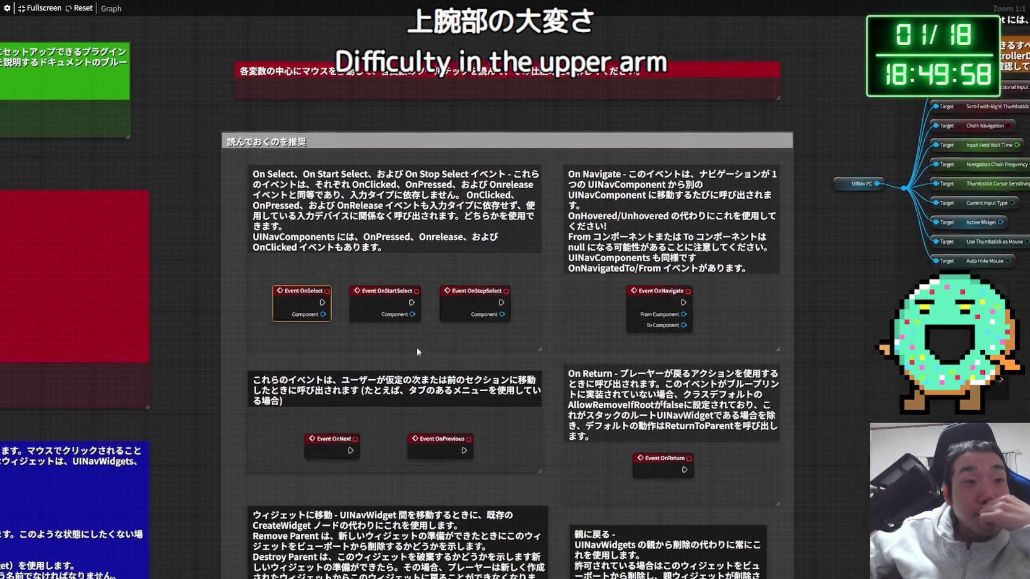
pyautogui.moveTo(393, 353); pyautogui.dragTo(416, 350)
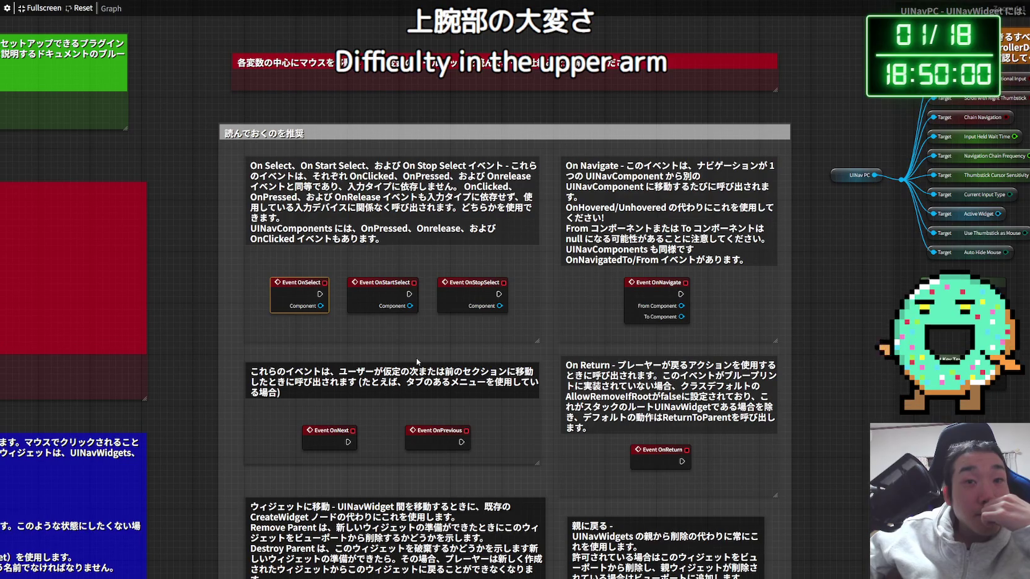
pyautogui.moveTo(487, 363); pyautogui.dragTo(441, 329)
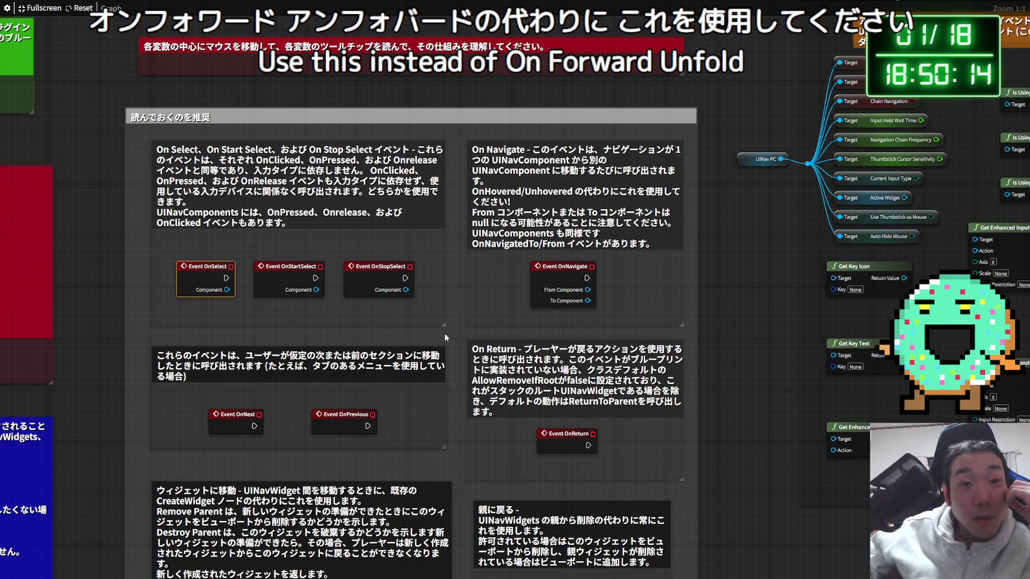
pyautogui.moveTo(445, 337); pyautogui.dragTo(502, 227)
pyautogui.moveTo(338, 259); pyautogui.dragTo(355, 239)
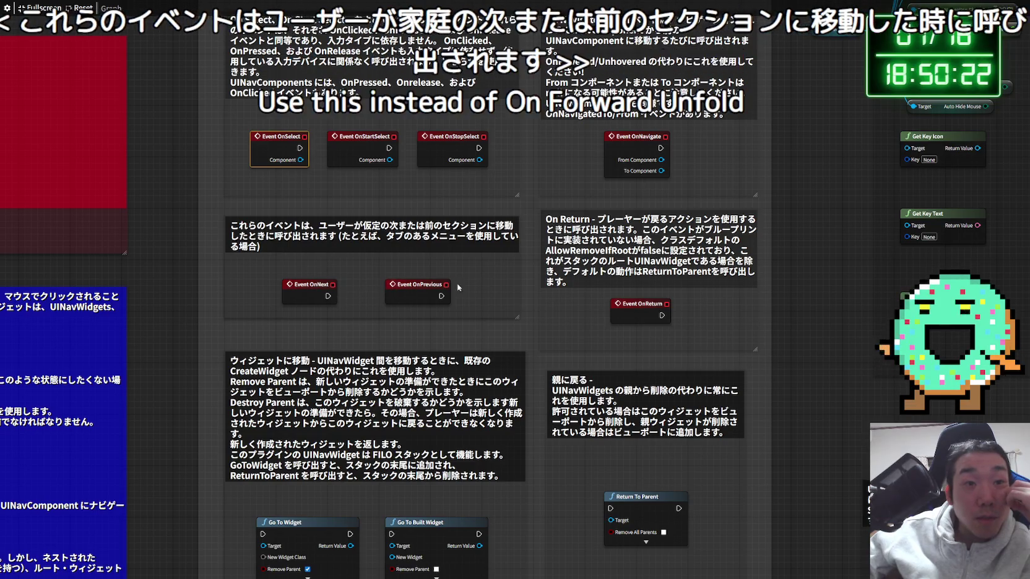
pyautogui.moveTo(547, 287); pyautogui.dragTo(433, 287)
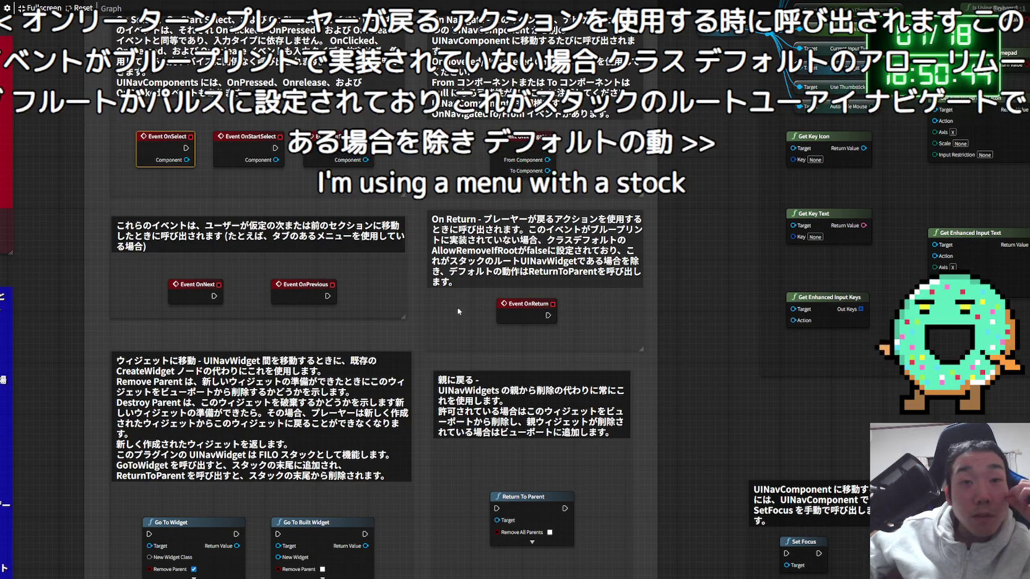
pyautogui.moveTo(435, 342)
pyautogui.mouseDown()
pyautogui.moveTo(621, 238)
pyautogui.moveTo(598, 156)
pyautogui.mouseUp()
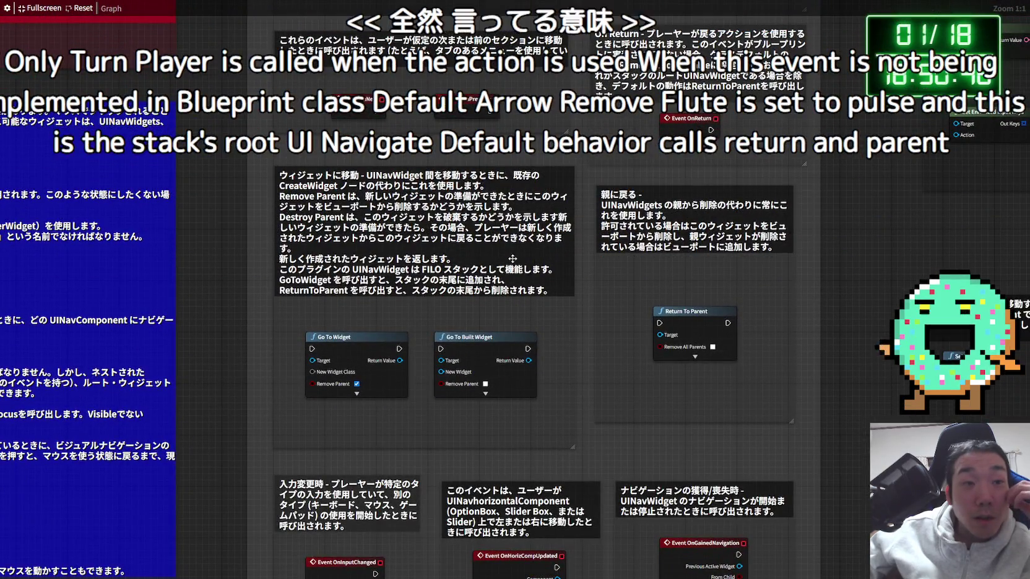
pyautogui.scroll(-4, 542, 348)
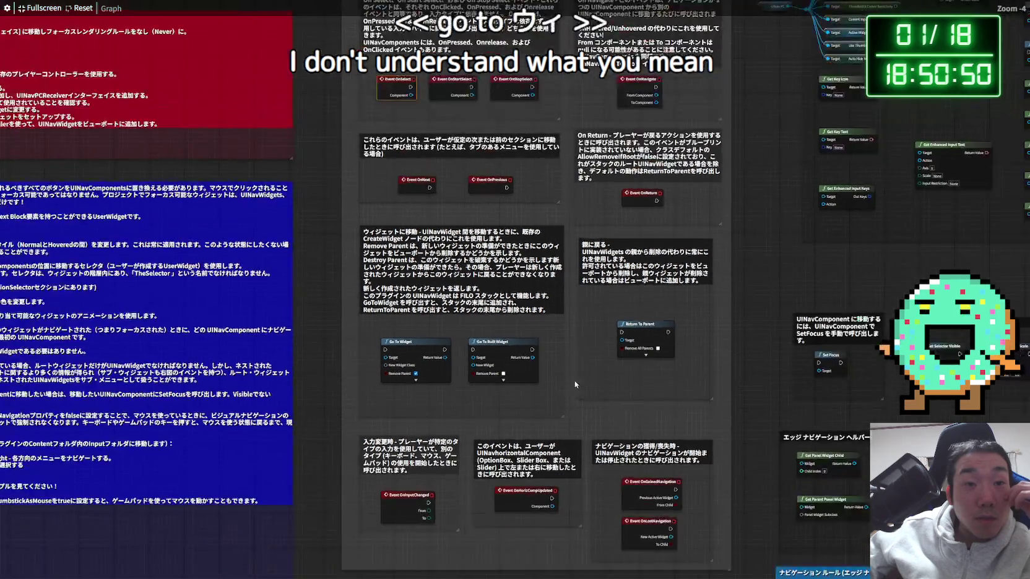
pyautogui.moveTo(575, 384); pyautogui.dragTo(736, 292)
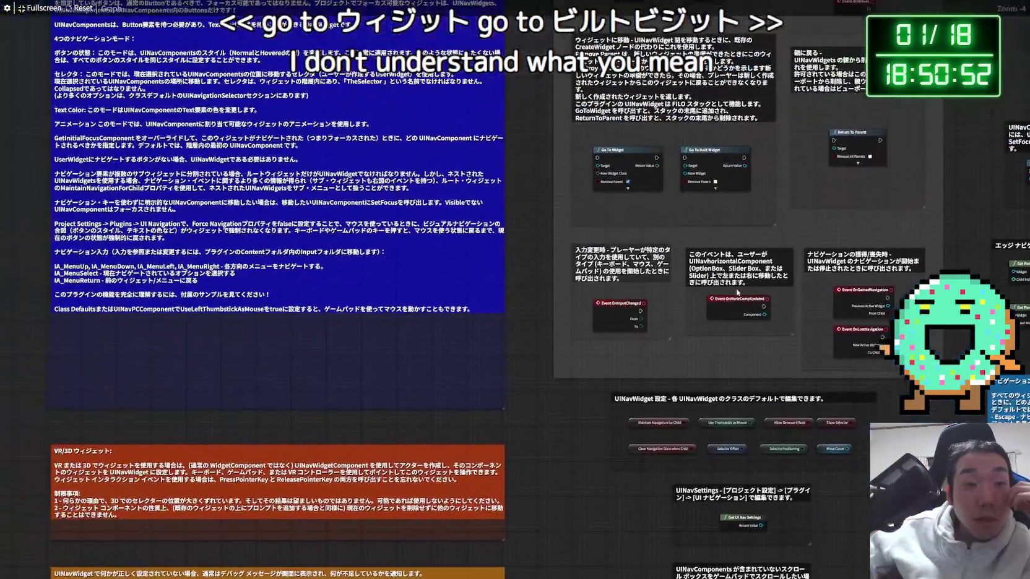
pyautogui.scroll(4, 437, 359)
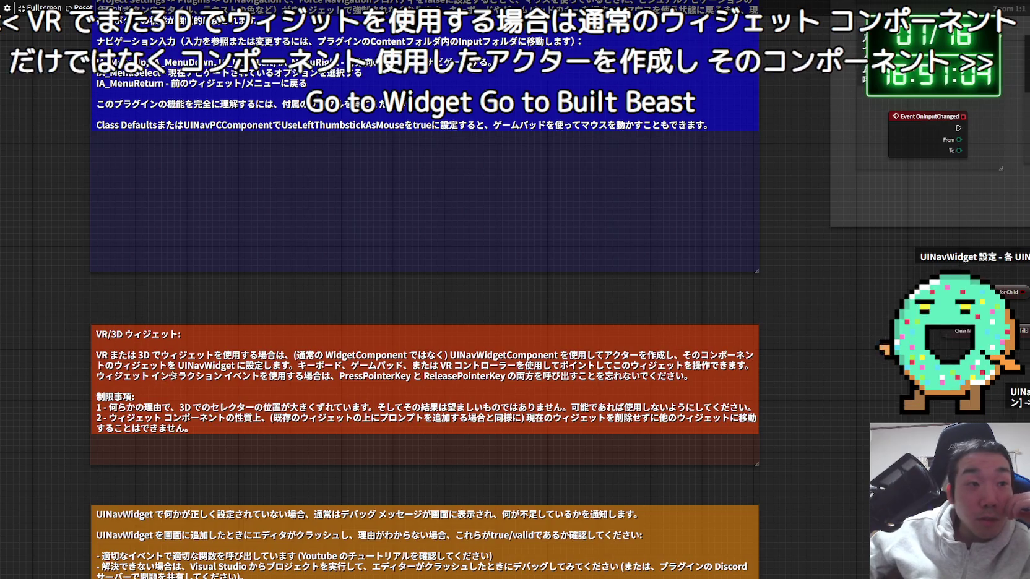
pyautogui.moveTo(381, 312); pyautogui.dragTo(330, 311)
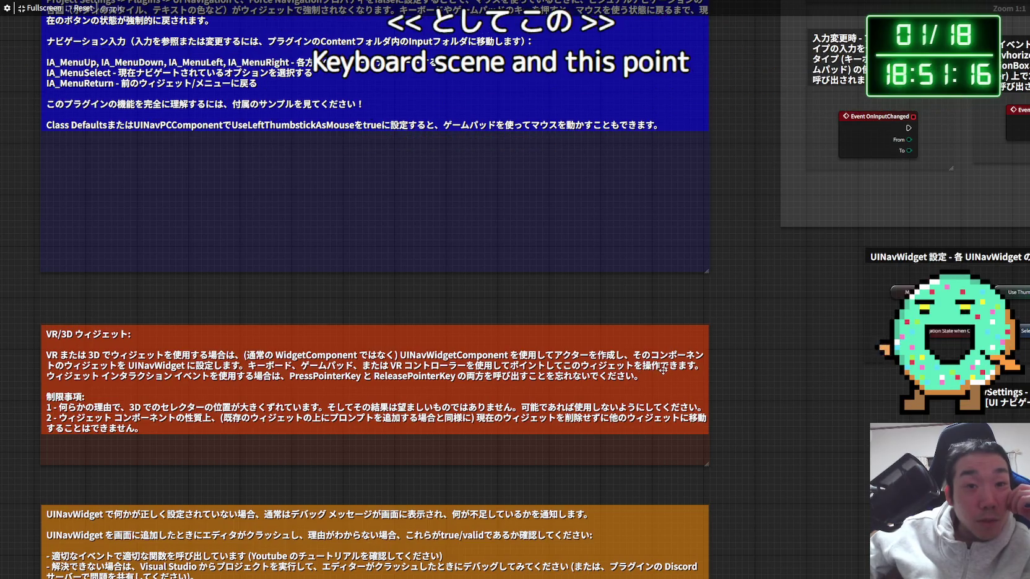
pyautogui.scroll(-2, 432, 324)
pyautogui.scroll(-2, 464, 345)
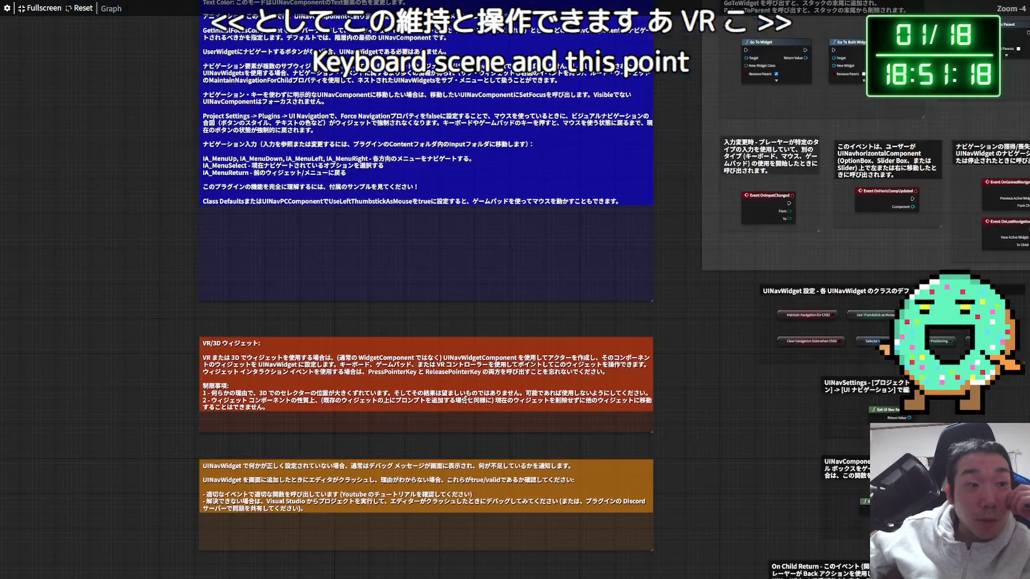
pyautogui.scroll(-4, 475, 414)
pyautogui.scroll(3, 556, 352)
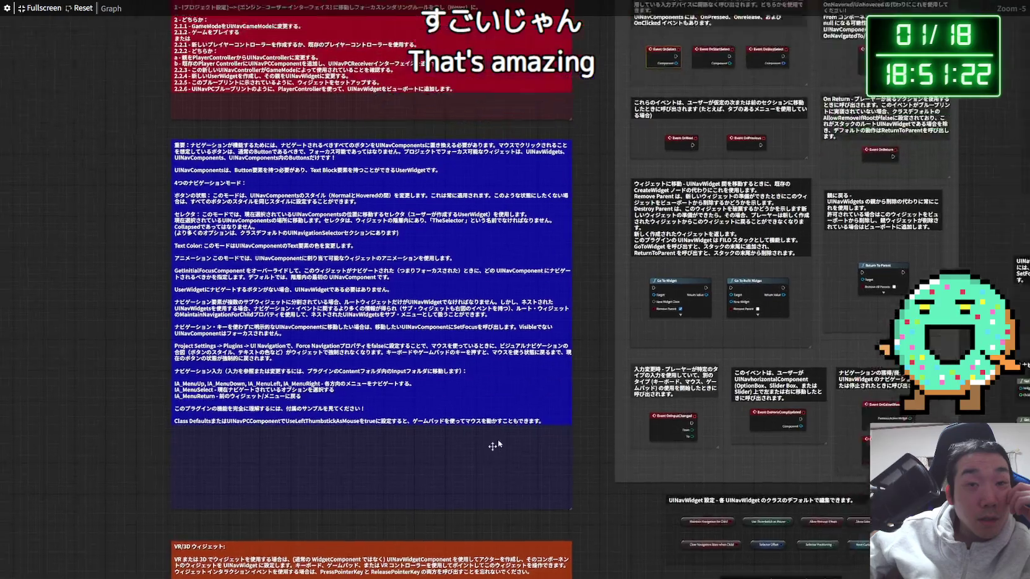
pyautogui.scroll(-3, 492, 445)
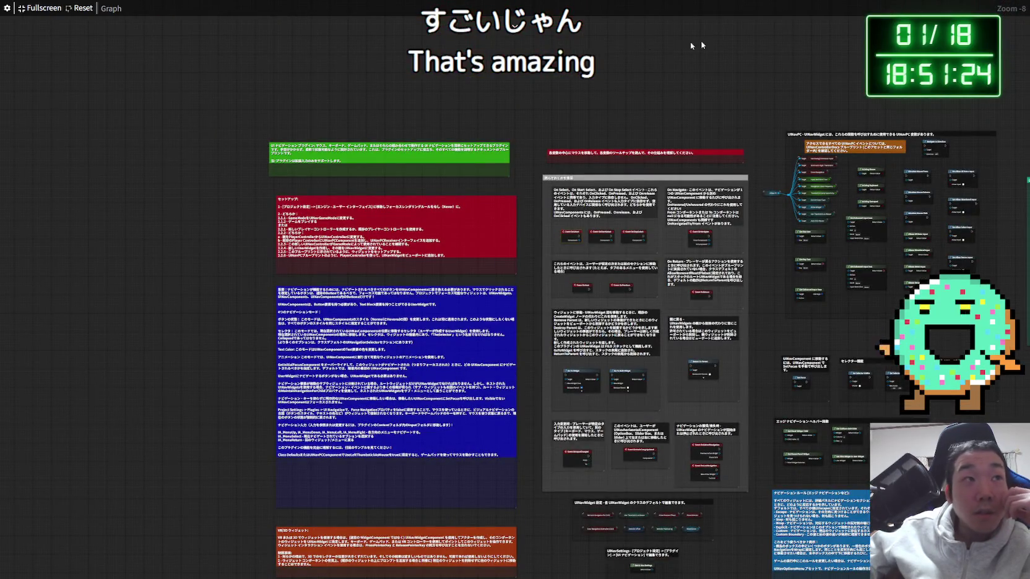
pyautogui.press('Escape')
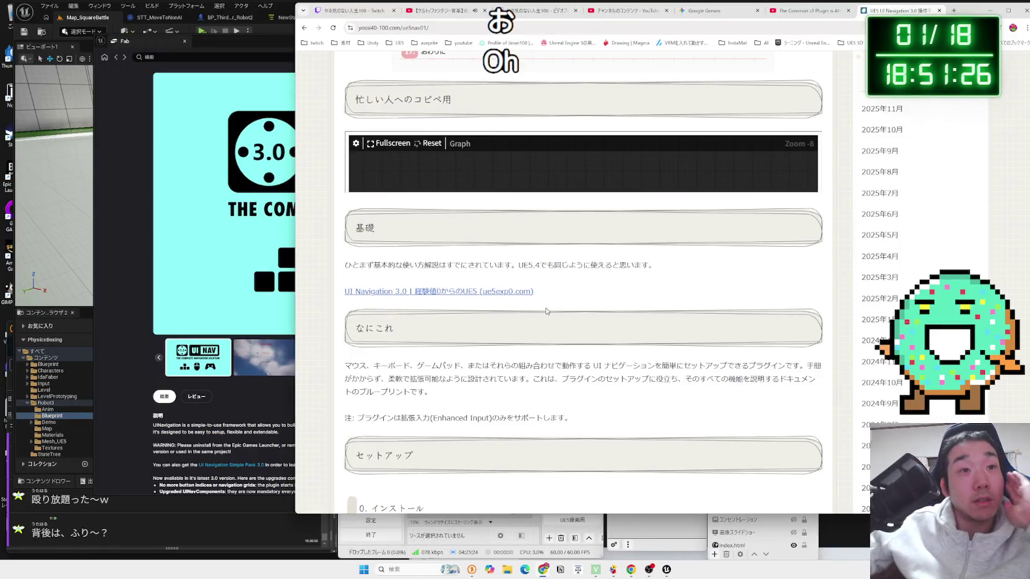
# Select phrases in the plugin description paragraph, including パッド, then clear the selection
pyautogui.scroll(-1, 547, 311)
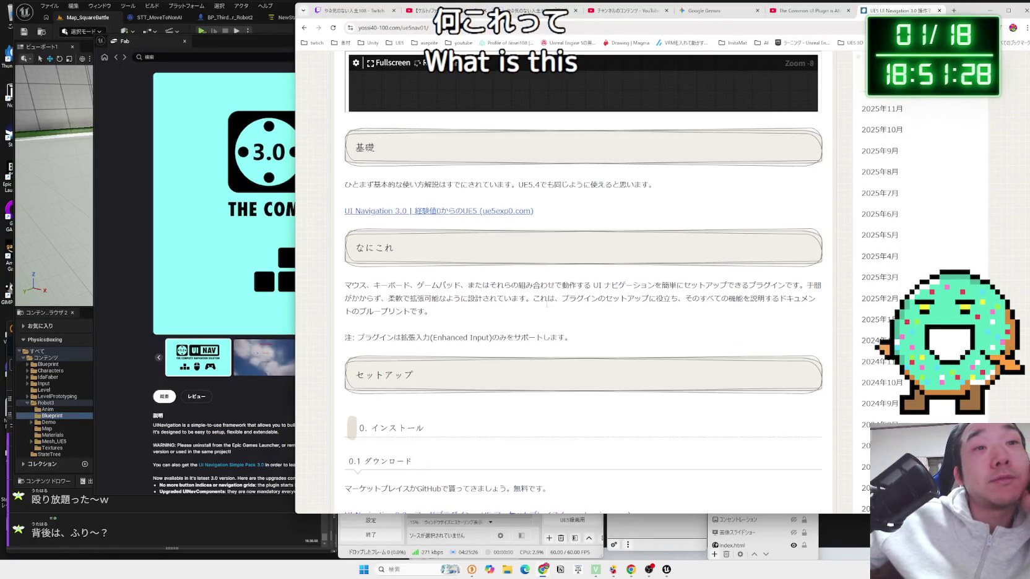
pyautogui.moveTo(541, 299); pyautogui.dragTo(459, 295)
pyautogui.doubleClick(461, 288)
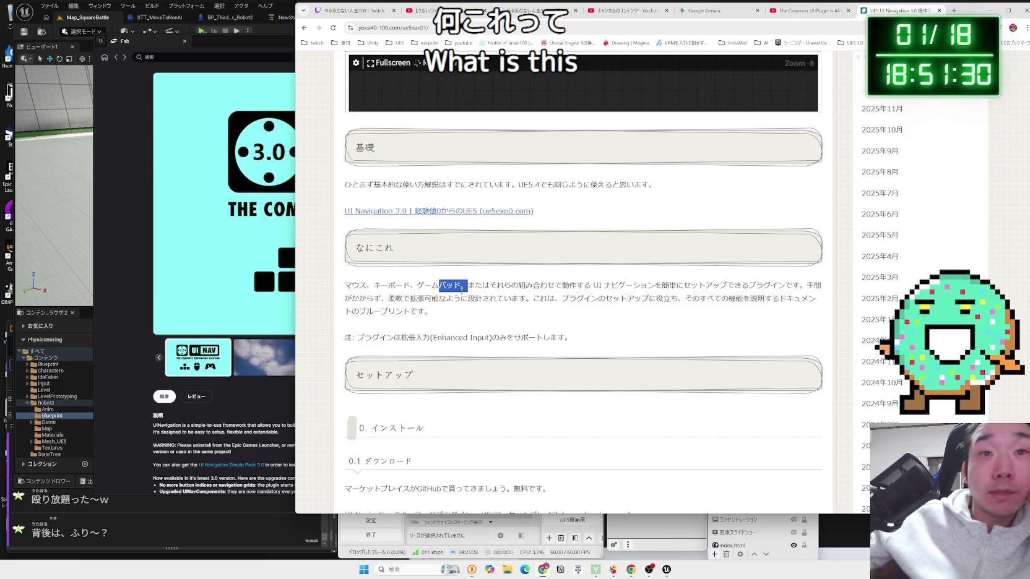
pyautogui.moveTo(785, 286); pyautogui.dragTo(604, 285)
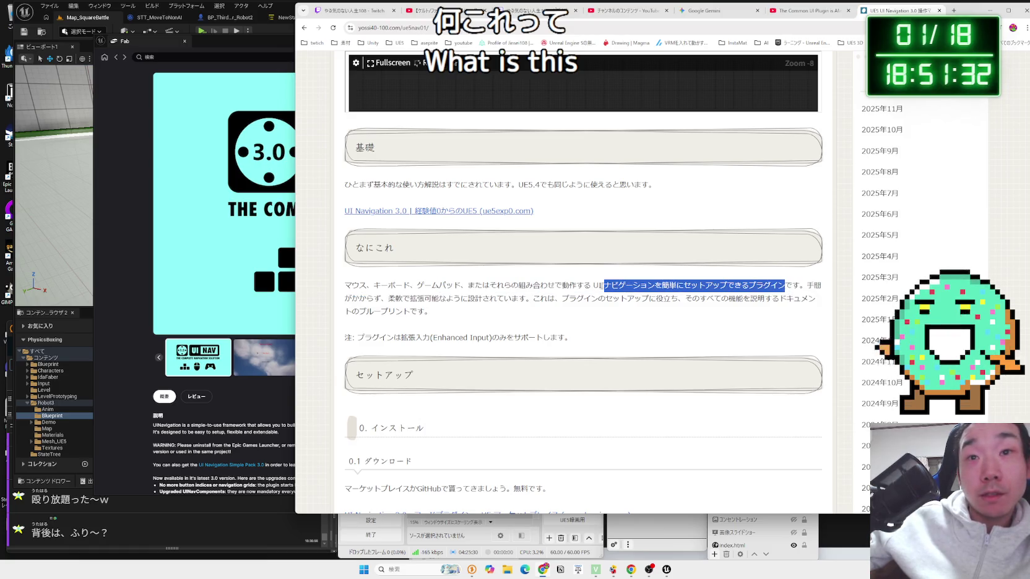
pyautogui.moveTo(345, 286)
pyautogui.mouseDown()
pyautogui.moveTo(427, 312)
pyautogui.moveTo(347, 286)
pyautogui.moveTo(476, 312)
pyautogui.moveTo(367, 293)
pyautogui.mouseUp()
pyautogui.click(498, 313)
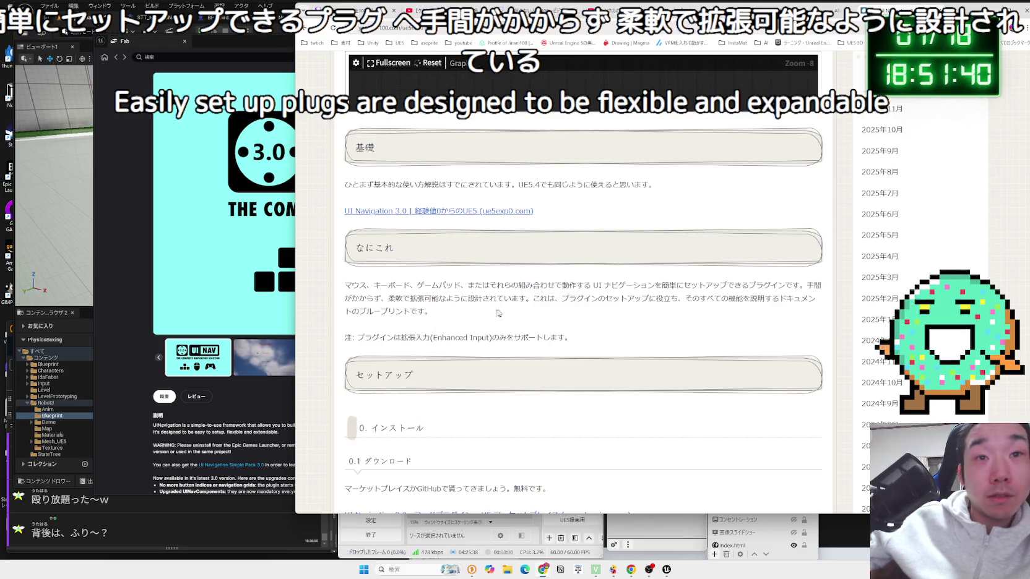
# Scroll to the four plugin-enabling steps and highlight them, then bring the UI Navigation 3.0 Fab window forward
pyautogui.scroll(-1, 596, 311)
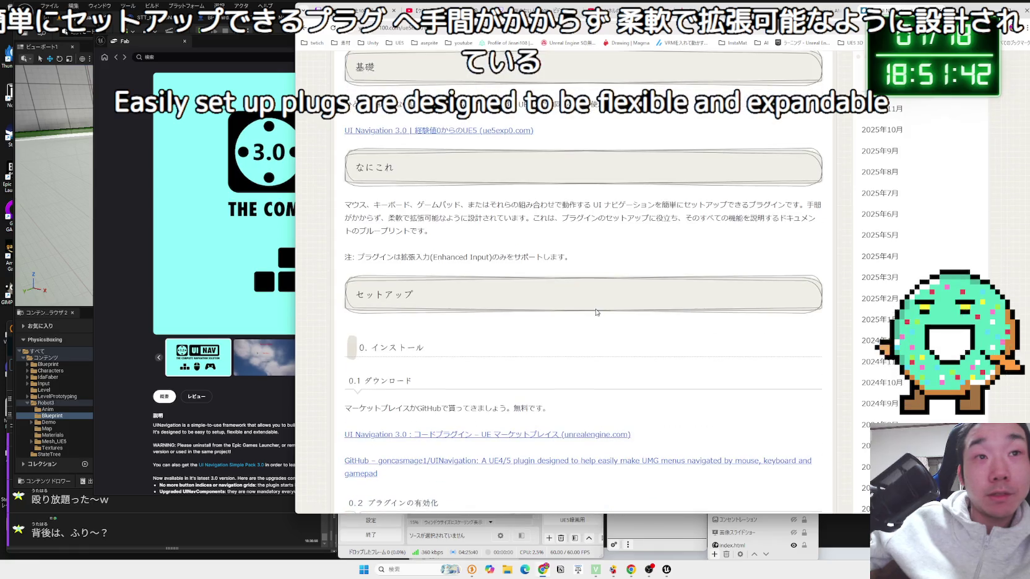
pyautogui.scroll(-2, 596, 312)
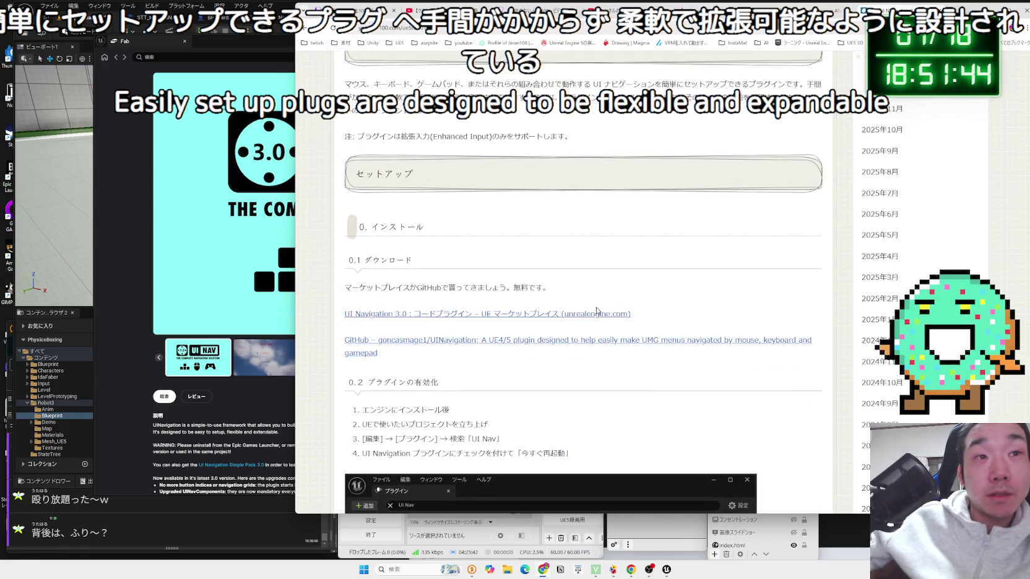
pyautogui.scroll(-2, 598, 310)
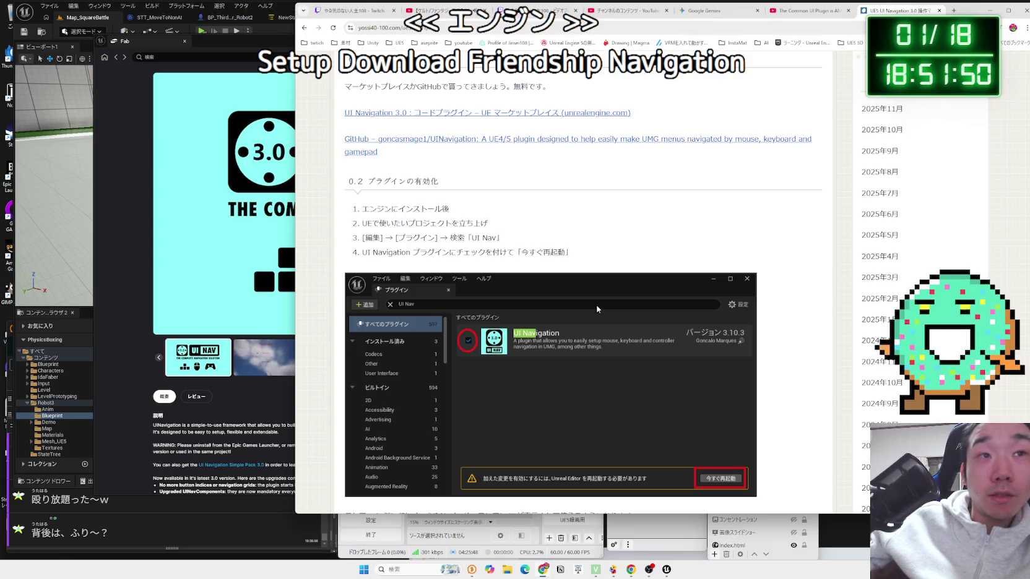
pyautogui.moveTo(575, 254)
pyautogui.mouseDown()
pyautogui.moveTo(365, 246)
pyautogui.moveTo(362, 208)
pyautogui.moveTo(568, 251)
pyautogui.moveTo(365, 251)
pyautogui.moveTo(362, 208)
pyautogui.moveTo(576, 252)
pyautogui.mouseUp()
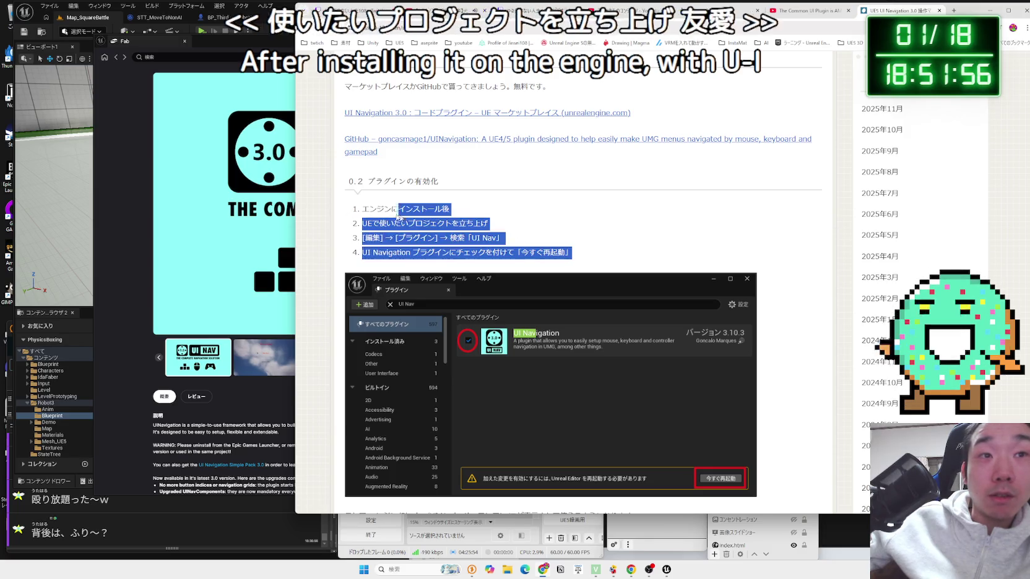
pyautogui.click(415, 228)
pyautogui.scroll(-5, 507, 312)
pyautogui.hotkey('alt', 'Tab')
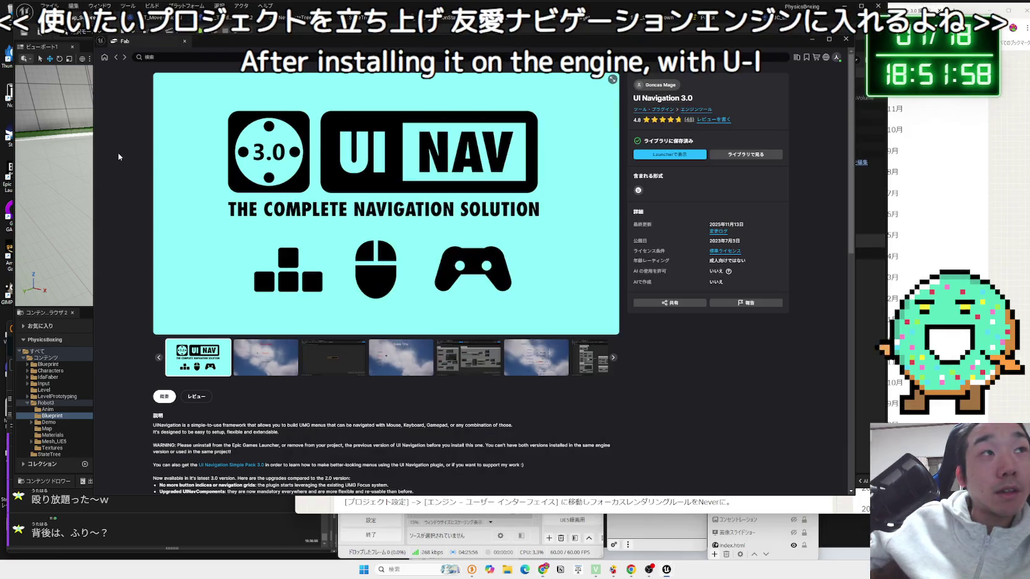
# Close the Fab page and the blog tab, then return to Unreal via StateTreechar to Map_SquareBattle
pyautogui.click(847, 38)
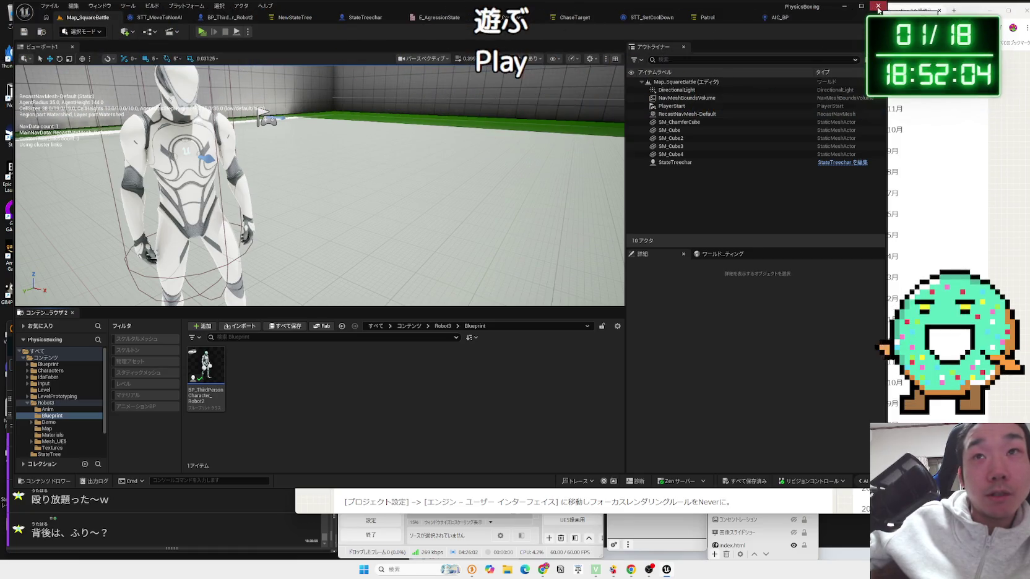
pyautogui.click(951, 154)
pyautogui.scroll(-10, 557, 285)
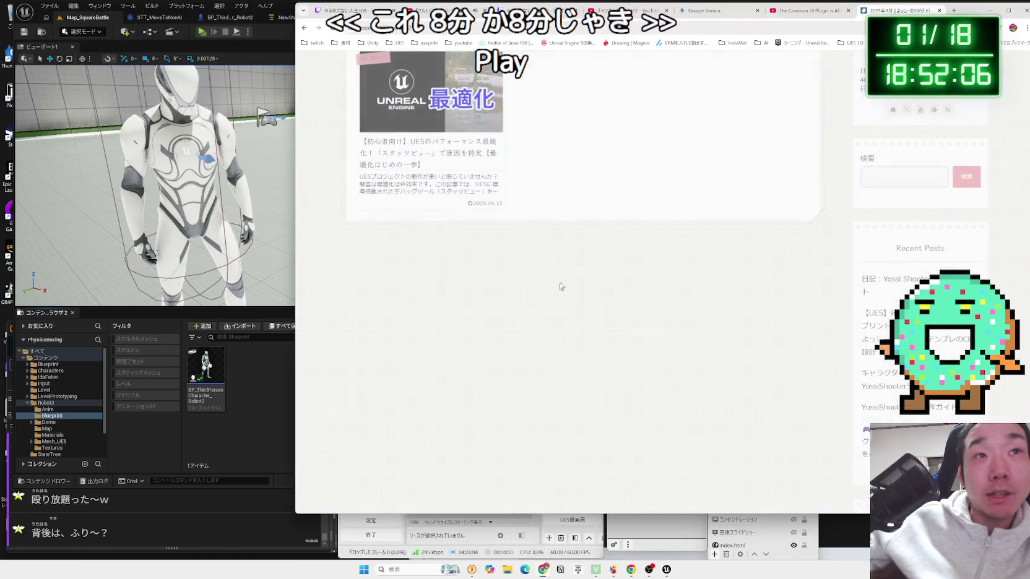
pyautogui.hotkey('ctrl', 'w')
pyautogui.hotkey('alt', 'Tab')
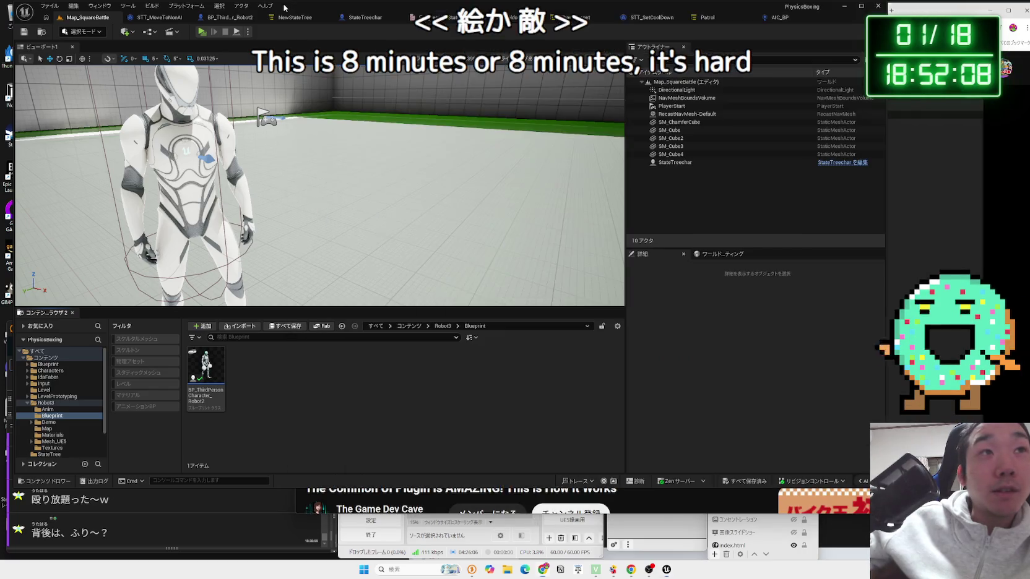
pyautogui.click(347, 17)
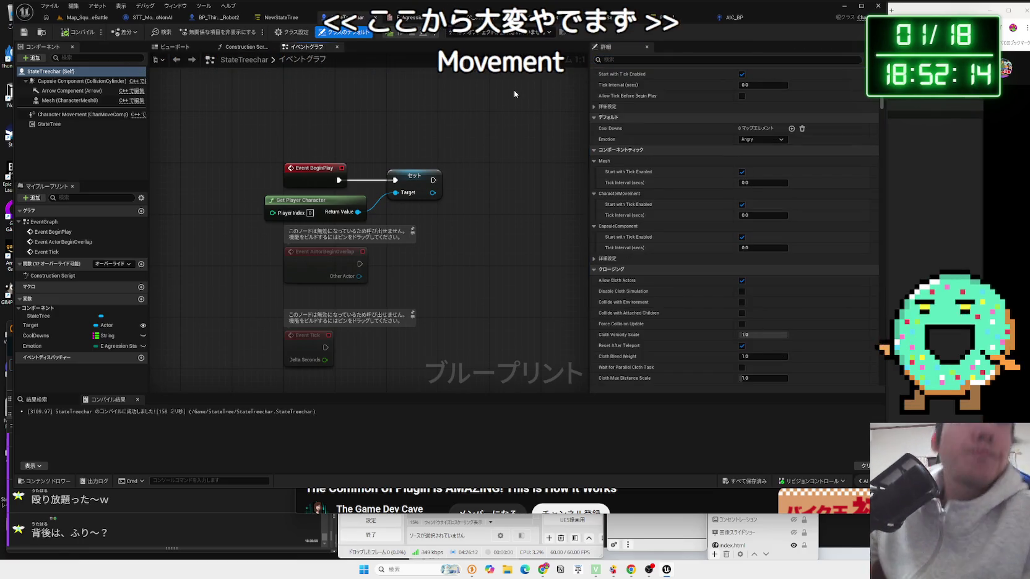
pyautogui.click(88, 18)
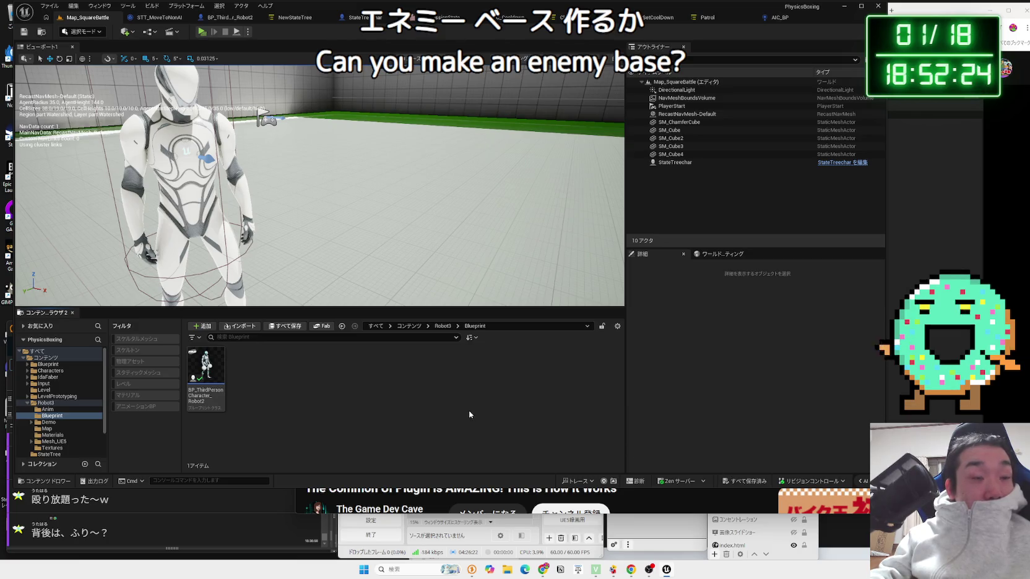
# Navigate the Content Browser folder tree to the Blueprint/Enemy folder
pyautogui.click(28, 403)
pyautogui.click(27, 397)
pyautogui.click(27, 396)
pyautogui.click(51, 371)
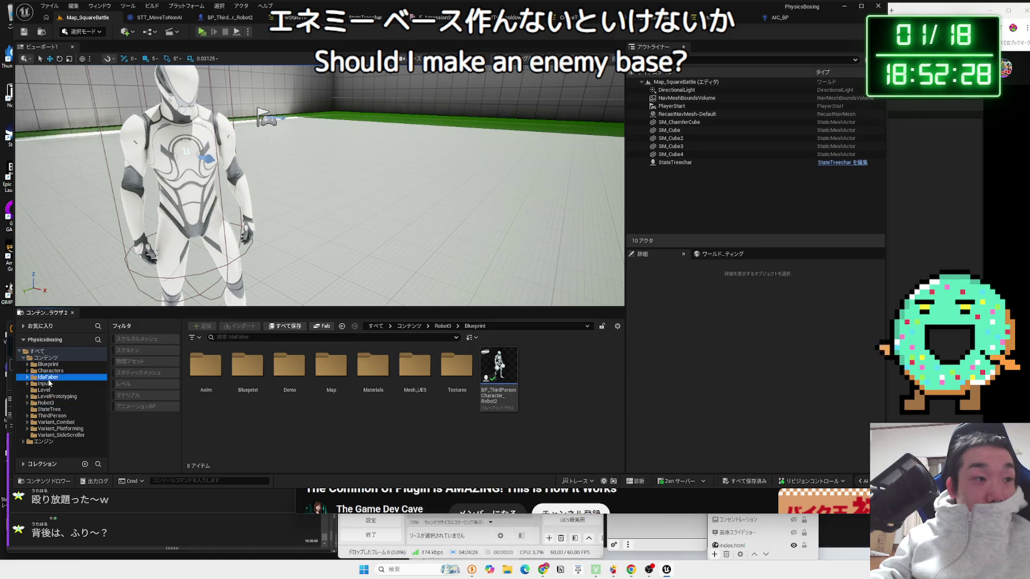
pyautogui.click(49, 364)
pyautogui.click(28, 371)
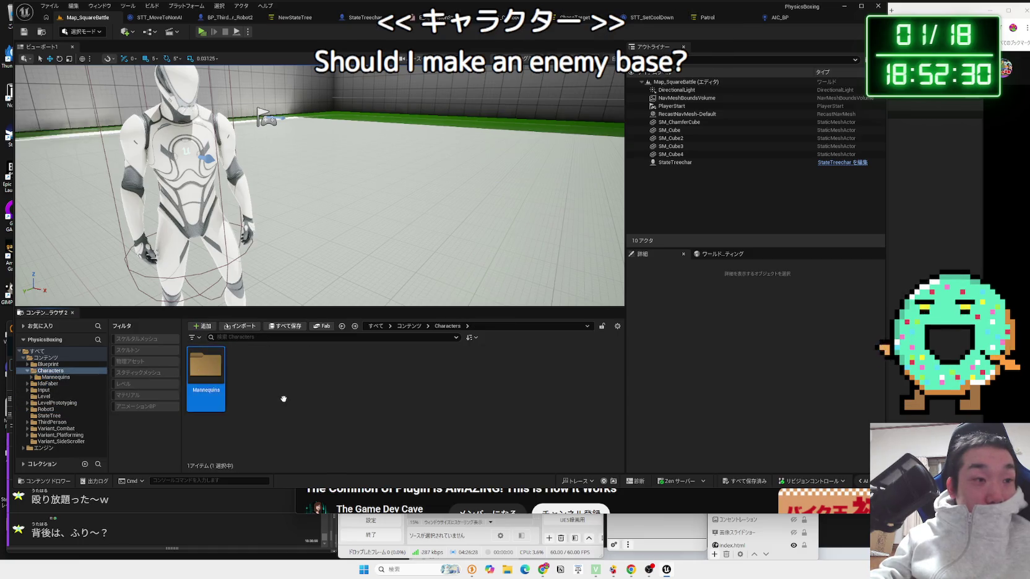
pyautogui.click(27, 371)
pyautogui.click(28, 364)
pyautogui.doubleClick(206, 367)
pyautogui.hotkey('alt', 'Left')
pyautogui.doubleClick(248, 366)
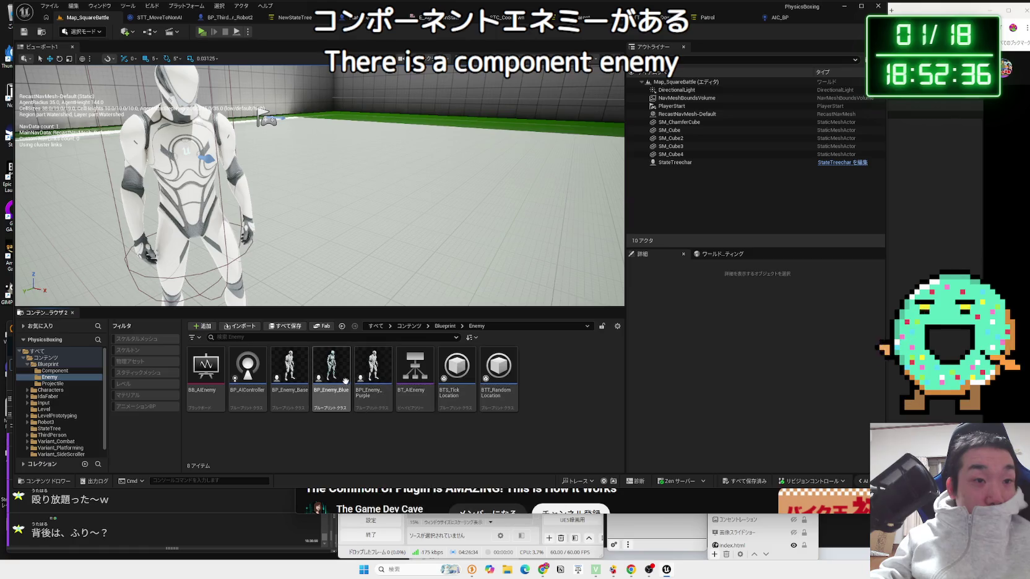
# Drag BP_Enemy_Blue into the viewport, play the level to watch the enemies, then stop
pyautogui.click(342, 376)
pyautogui.moveTo(342, 375)
pyautogui.mouseDown()
pyautogui.moveTo(379, 291)
pyautogui.moveTo(387, 217)
pyautogui.mouseUp()
pyautogui.click(201, 32)
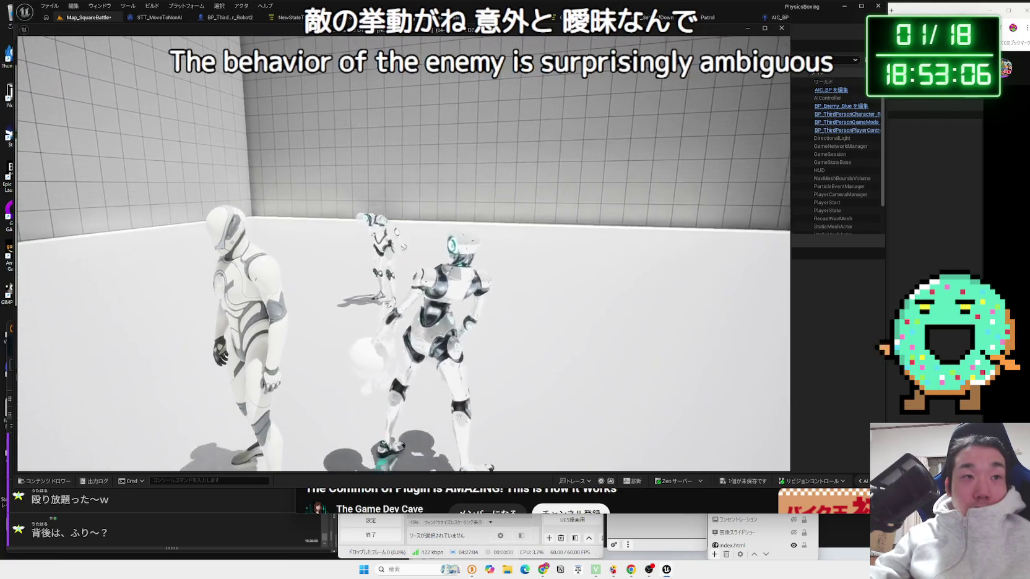
pyautogui.press('Escape')
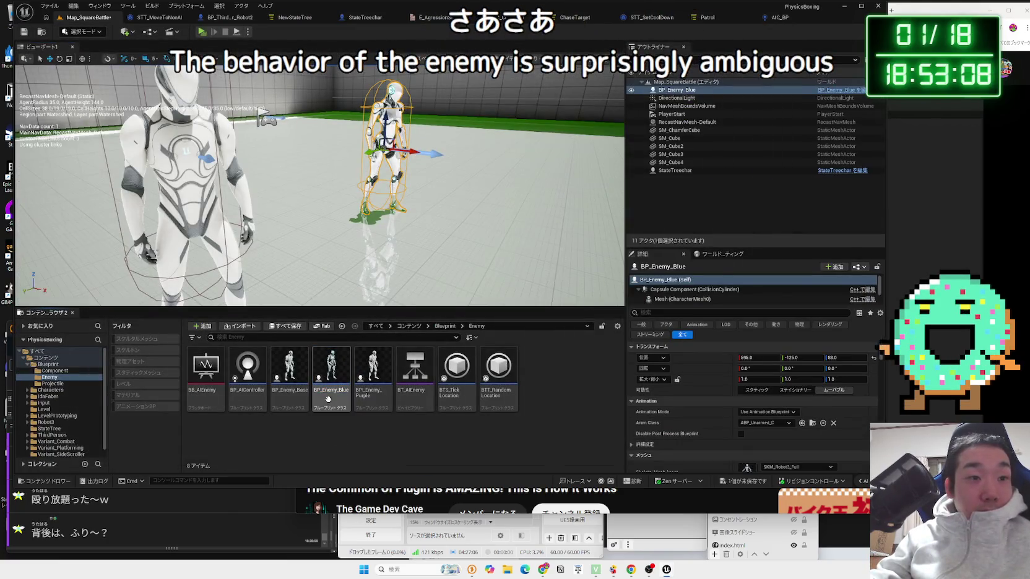
# Open BP_Enemy_Base and inspect its event graph around Event AnyDamage and the disabled-node comment
pyautogui.click(300, 405)
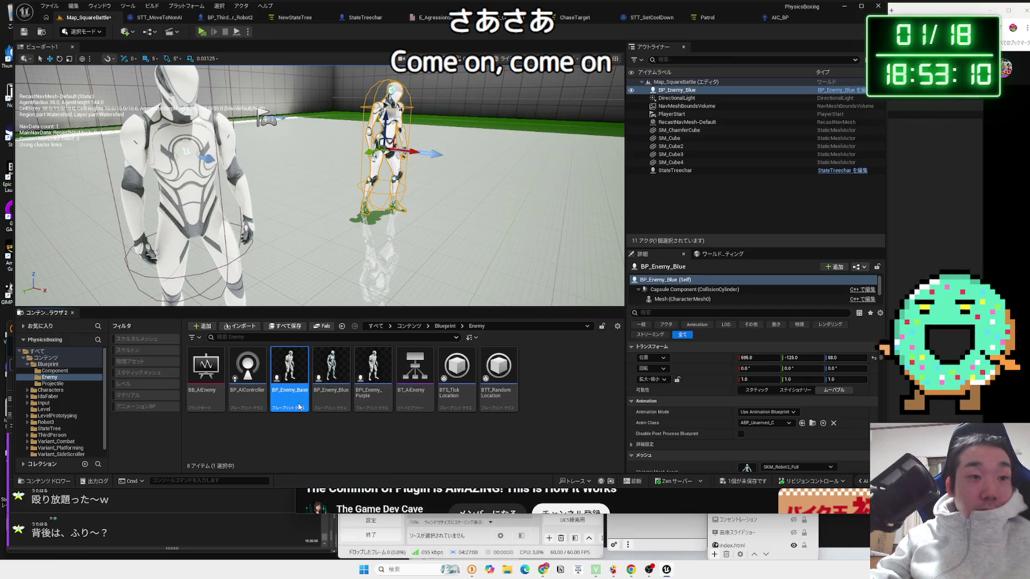
pyautogui.doubleClick(300, 406)
pyautogui.moveTo(497, 268)
pyautogui.mouseDown()
pyautogui.moveTo(416, 323)
pyautogui.moveTo(468, 349)
pyautogui.mouseUp()
pyautogui.scroll(-1, 555, 288)
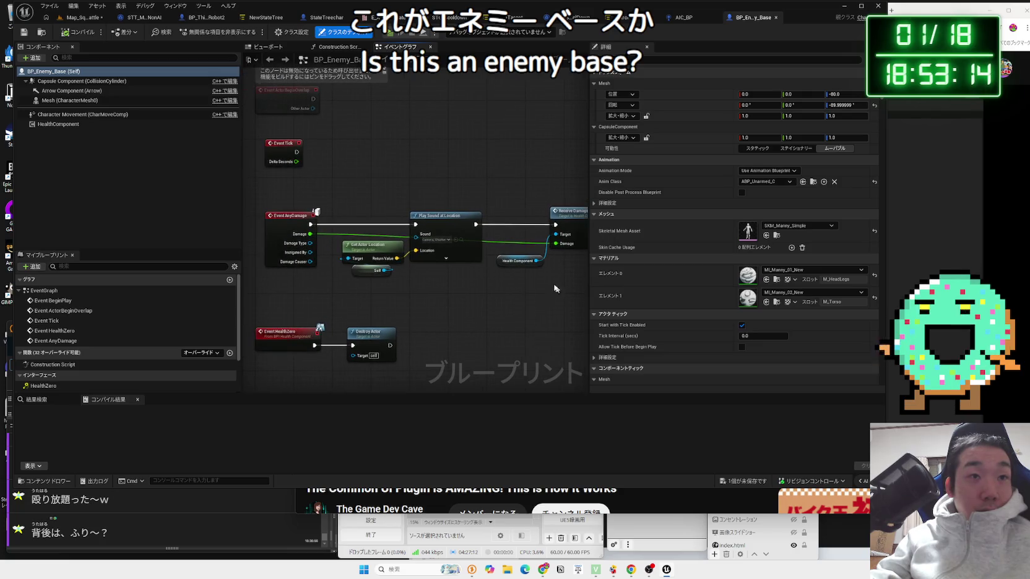
pyautogui.moveTo(300, 212); pyautogui.dragTo(301, 213)
pyautogui.click(291, 215)
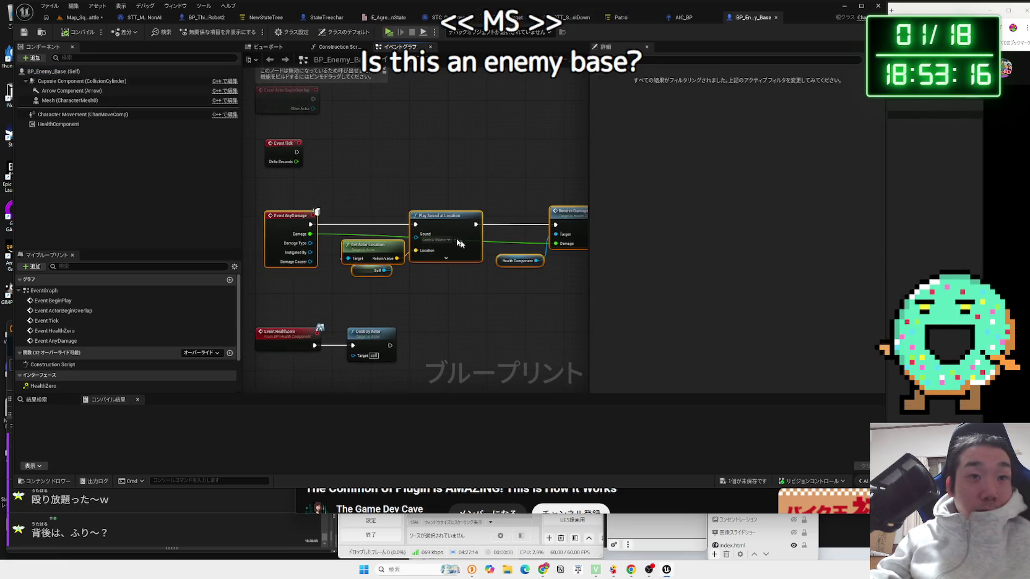
pyautogui.click(429, 267)
pyautogui.moveTo(429, 267); pyautogui.dragTo(439, 314)
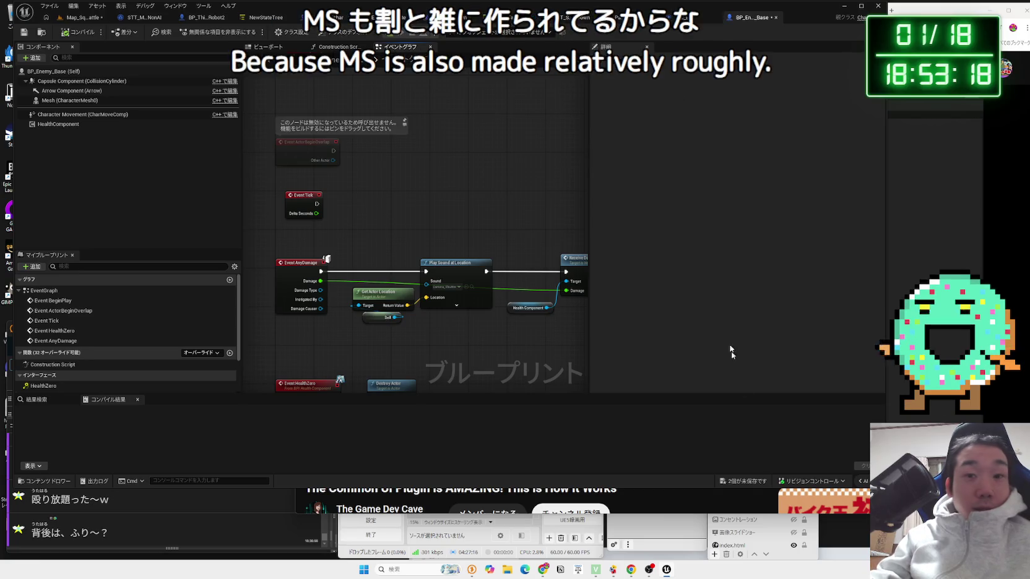
# Save all unsaved assets, close the BP_Enemy_Base and AIC_BP editors, and return to Map_SquareBattle
pyautogui.click(756, 484)
pyautogui.click(569, 373)
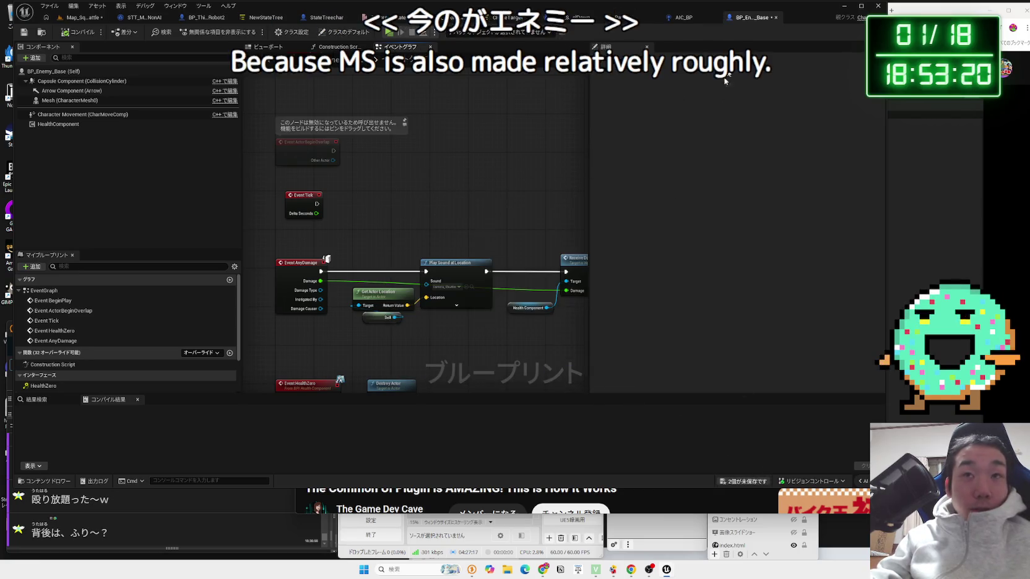
pyautogui.click(775, 21)
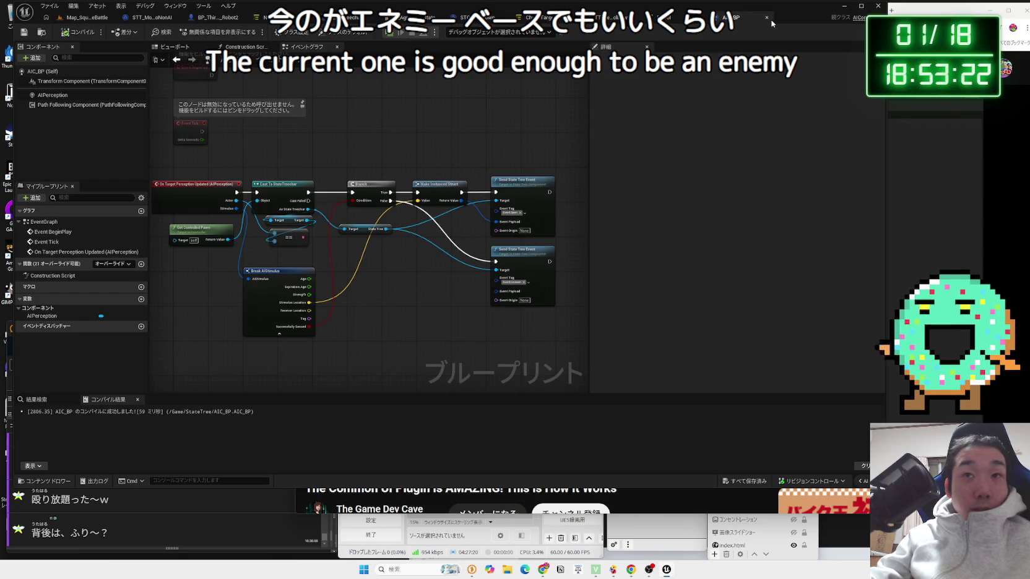
pyautogui.click(767, 18)
pyautogui.click(91, 22)
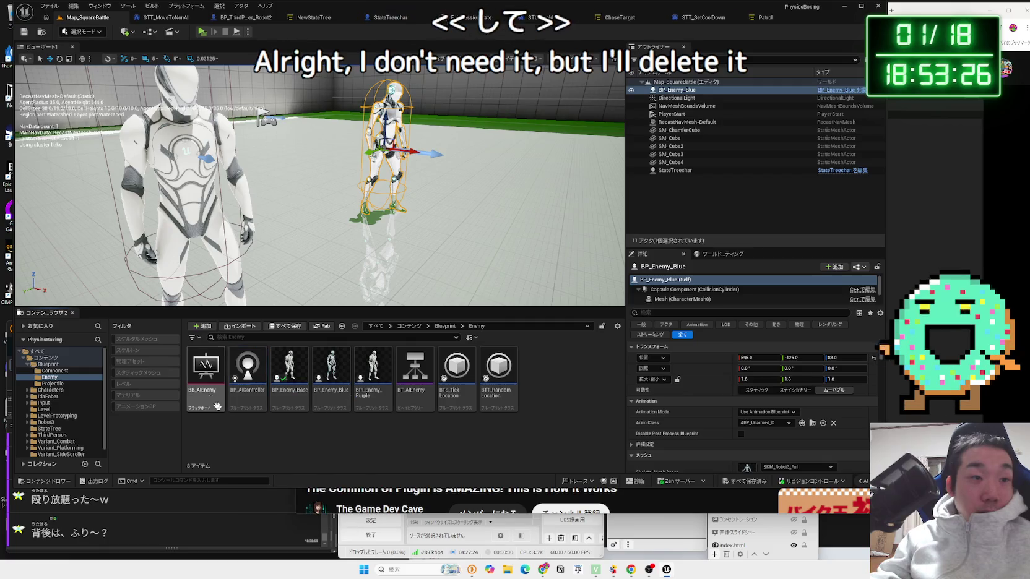
# Open BP_Enemy_Base, then scroll its Details to see AI Controller Class set to BP_AIController
pyautogui.click(335, 390)
pyautogui.doubleClick(290, 388)
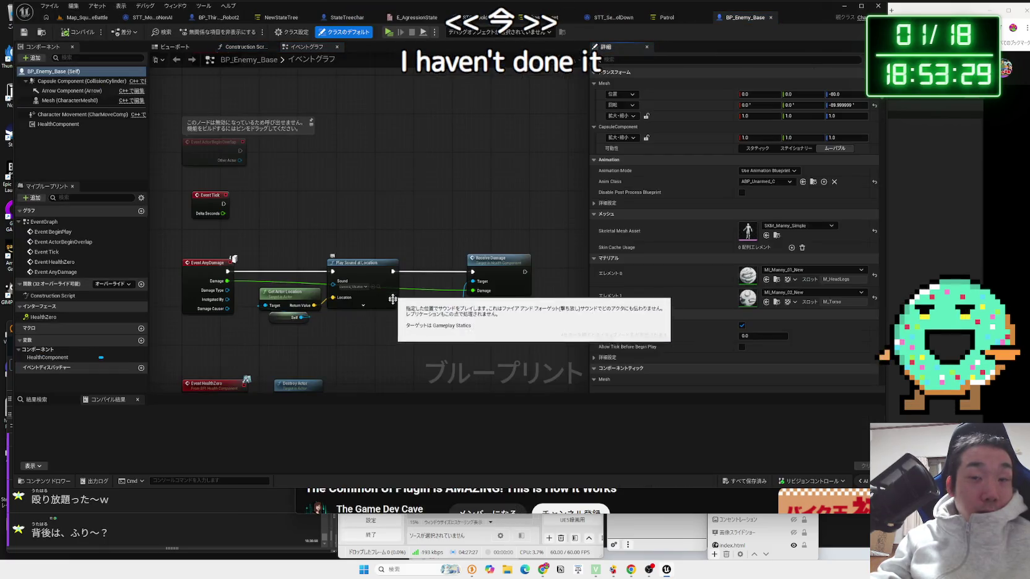
pyautogui.moveTo(405, 357); pyautogui.dragTo(385, 282)
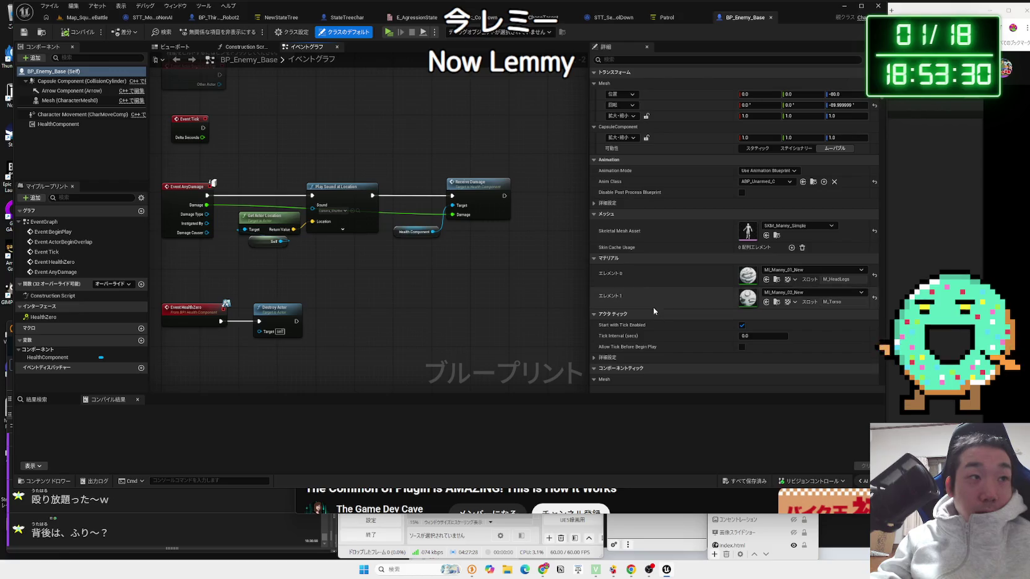
pyautogui.moveTo(292, 130)
pyautogui.mouseDown()
pyautogui.moveTo(371, 224)
pyautogui.moveTo(354, 265)
pyautogui.mouseUp()
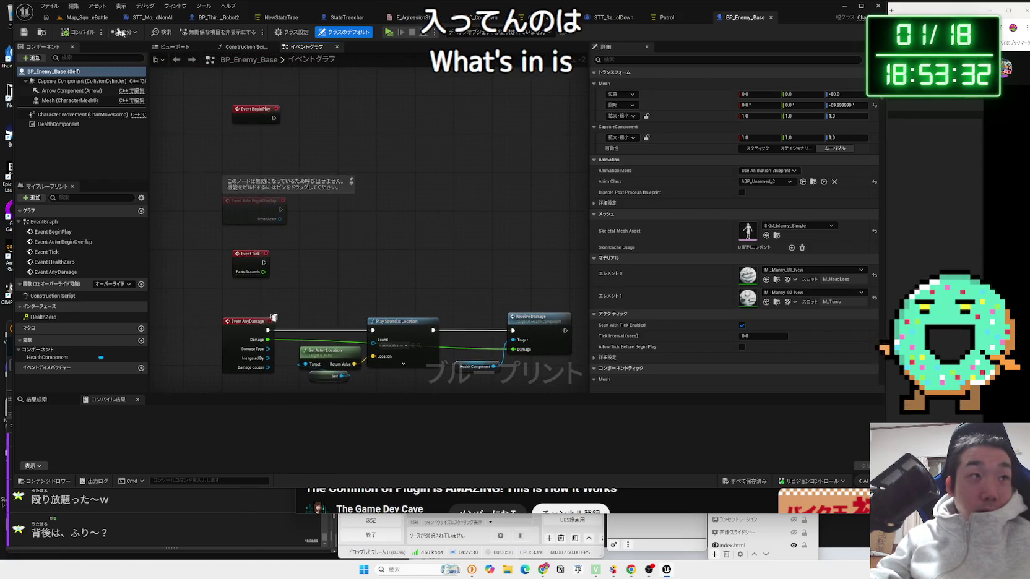
pyautogui.click(85, 18)
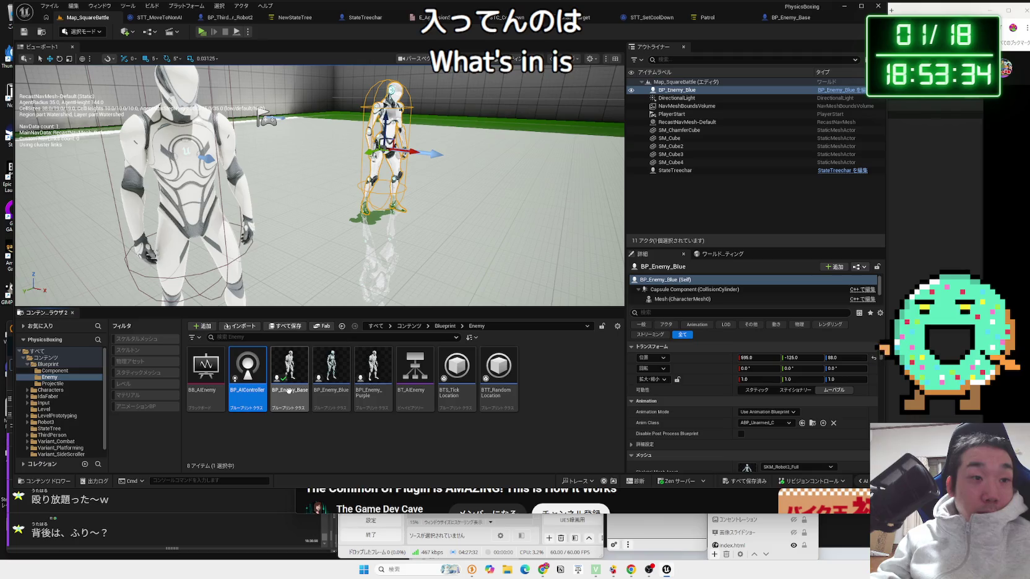
pyautogui.moveTo(288, 390)
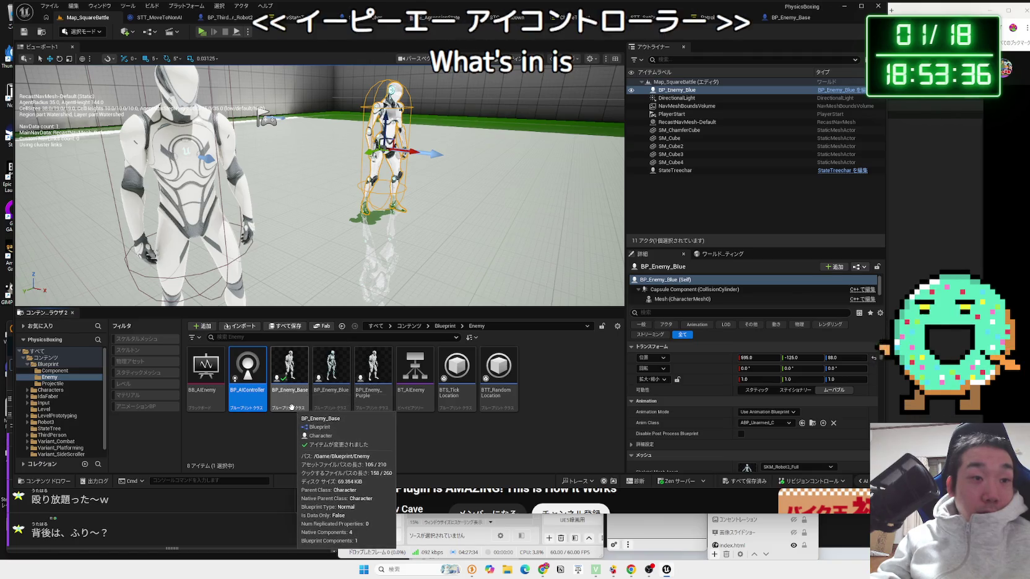
pyautogui.doubleClick(288, 390)
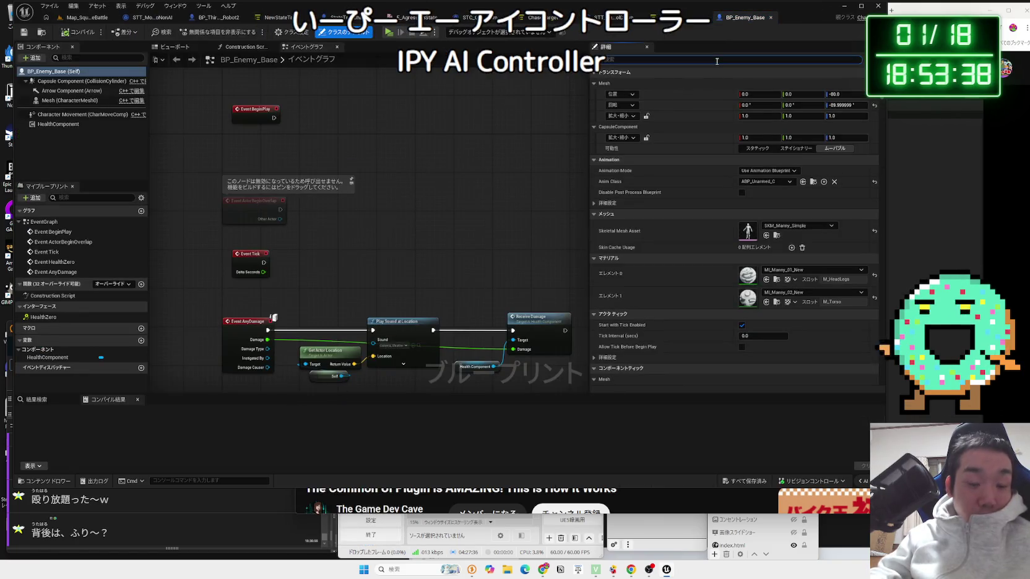
pyautogui.scroll(-10, 736, 254)
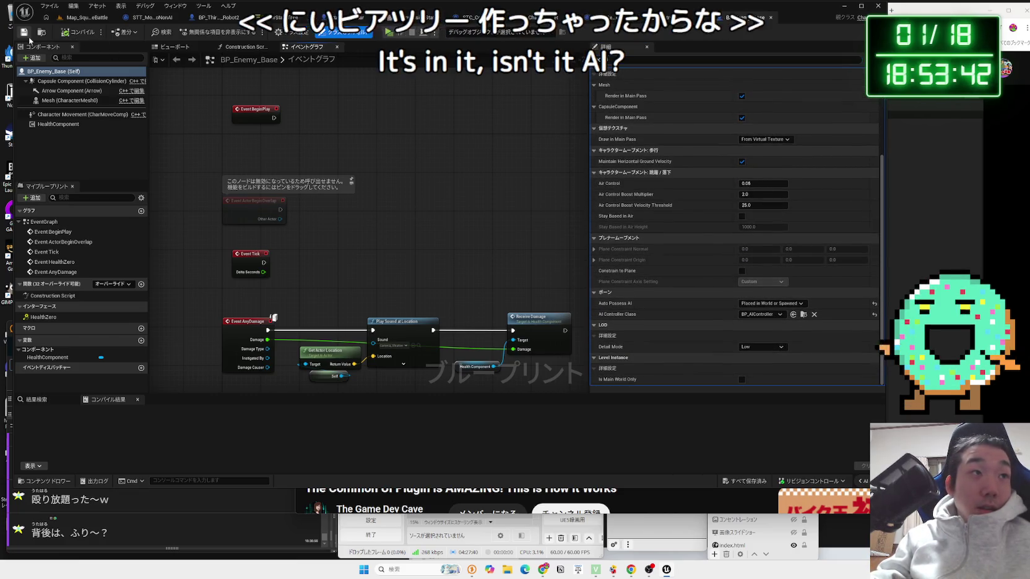
# Close BP_Enemy_Base, flip through StateTreechar, Robot2 and STC_Cooldown tabs, then select BP_Enemy_Blue
pyautogui.click(772, 18)
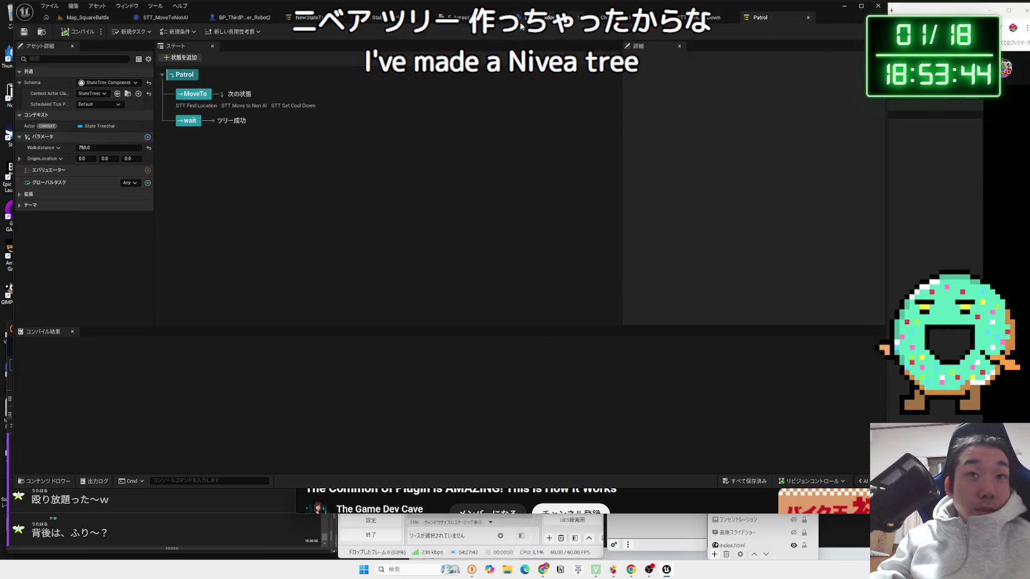
pyautogui.click(406, 22)
pyautogui.click(236, 21)
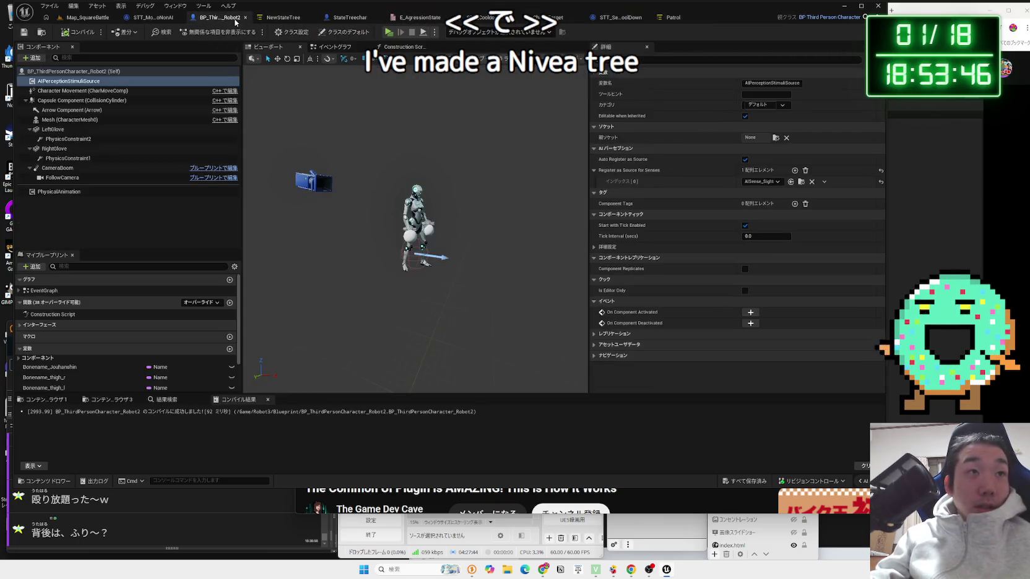
pyautogui.click(619, 17)
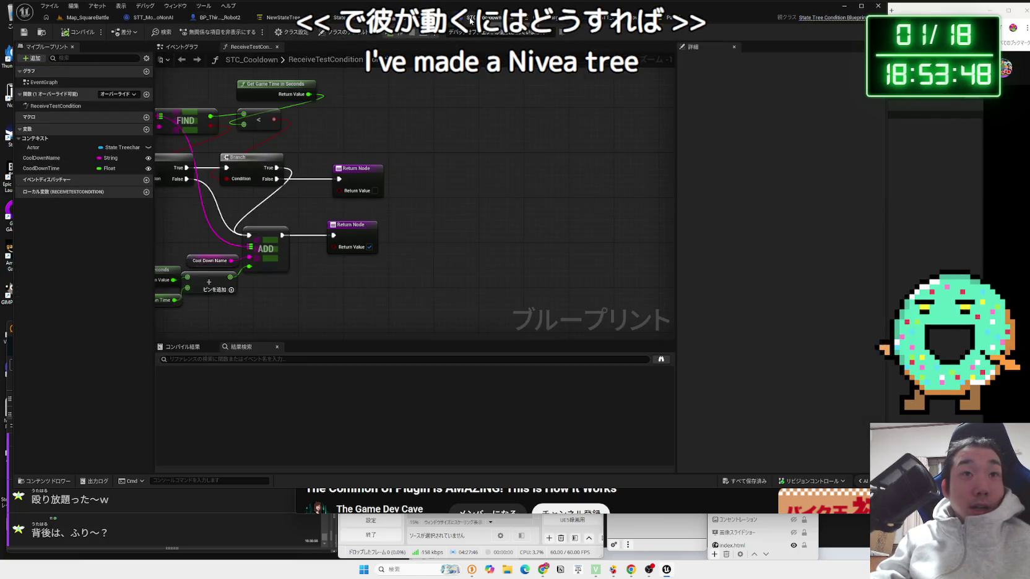
pyautogui.click(350, 22)
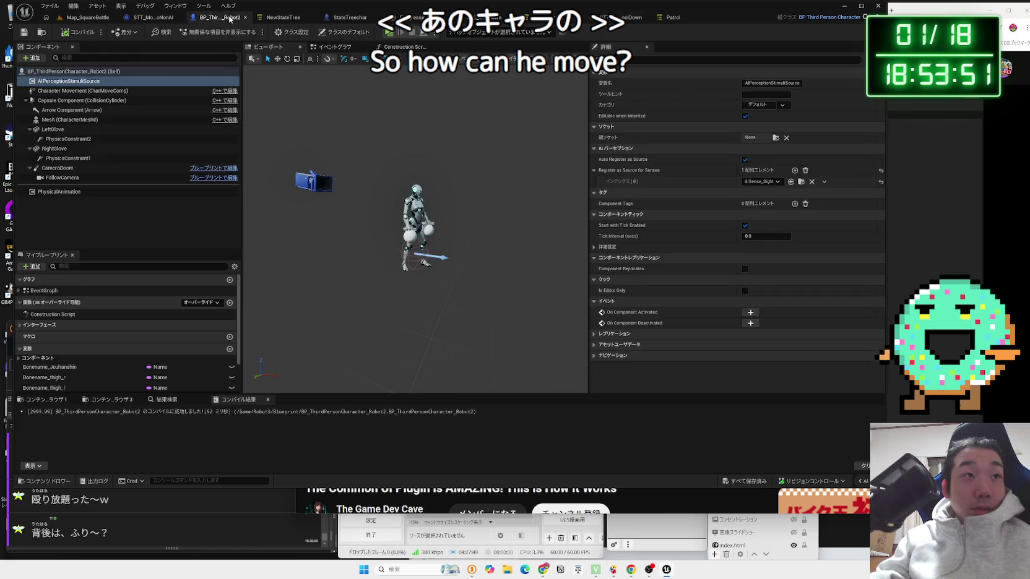
pyautogui.click(217, 18)
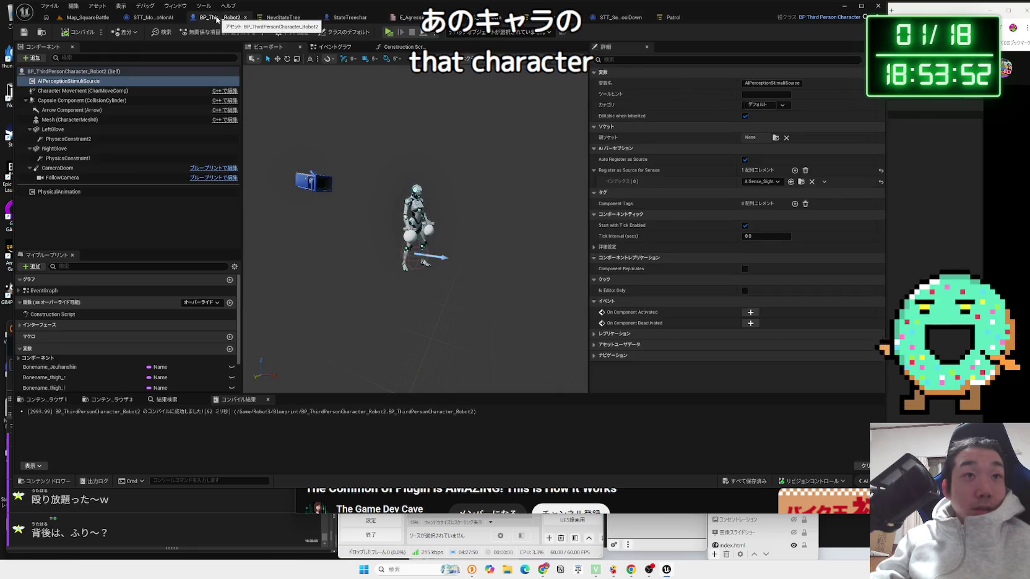
pyautogui.click(116, 26)
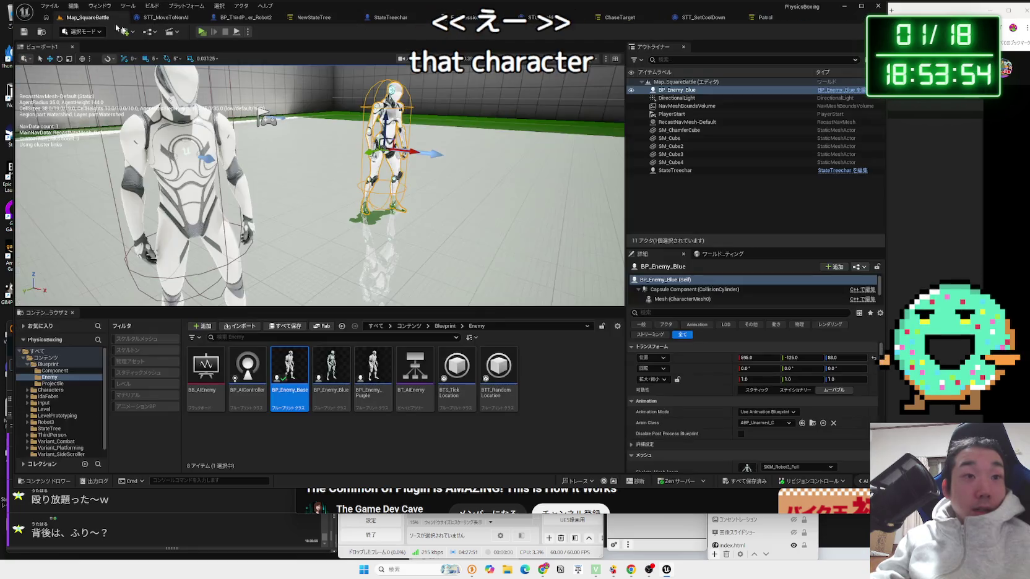
pyautogui.click(330, 380)
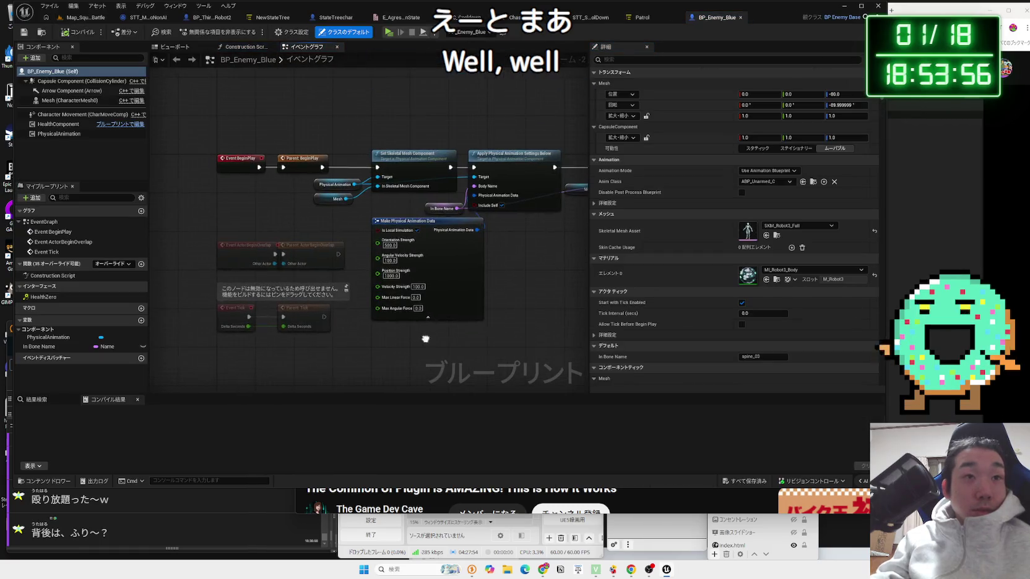
# Select the physical animation setup nodes in BP_Enemy_Blue's graph, then clear the selection
pyautogui.moveTo(493, 308)
pyautogui.mouseDown()
pyautogui.moveTo(494, 350)
pyautogui.moveTo(276, 336)
pyautogui.mouseUp()
pyautogui.moveTo(514, 312); pyautogui.dragTo(302, 186)
pyautogui.moveTo(228, 164); pyautogui.dragTo(227, 161)
pyautogui.click(225, 159)
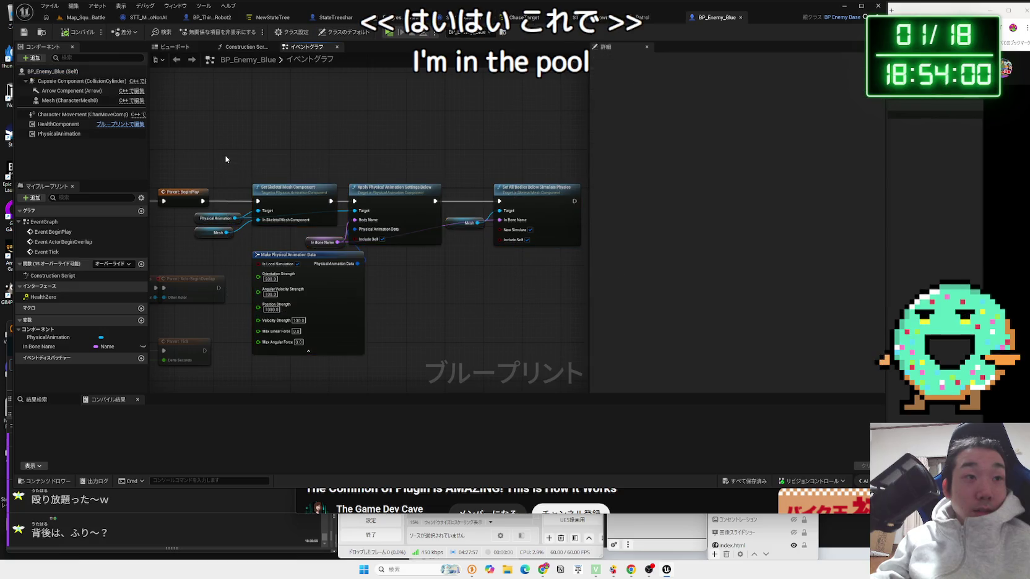
pyautogui.moveTo(528, 273); pyautogui.dragTo(536, 272)
pyautogui.click(536, 272)
# Set the Mesh (CharacterMesh0) Anim Class to ABP_Unarmed_Robot and return to Map_SquareBattle
pyautogui.click(72, 117)
pyautogui.click(62, 101)
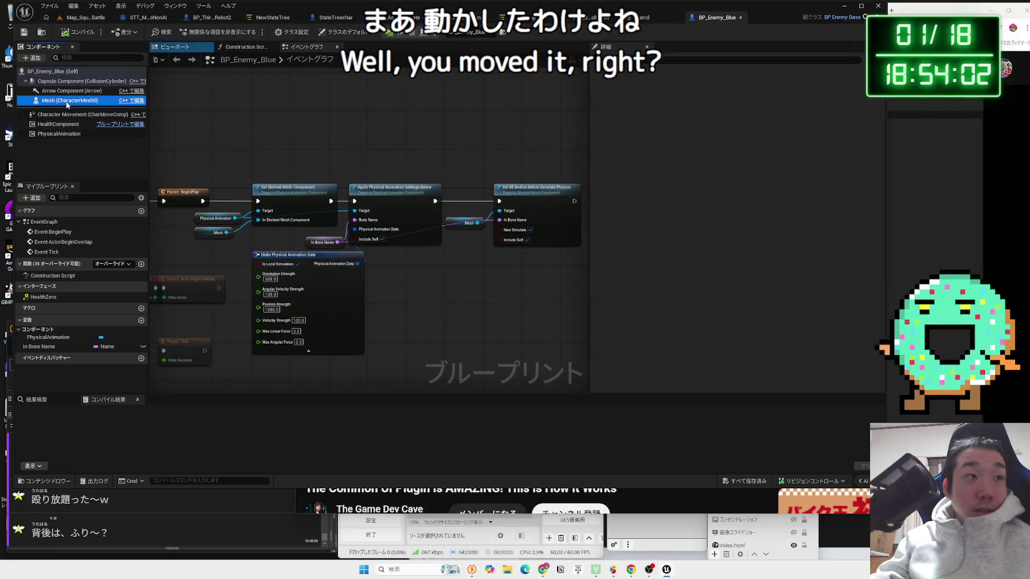
pyautogui.click(773, 225)
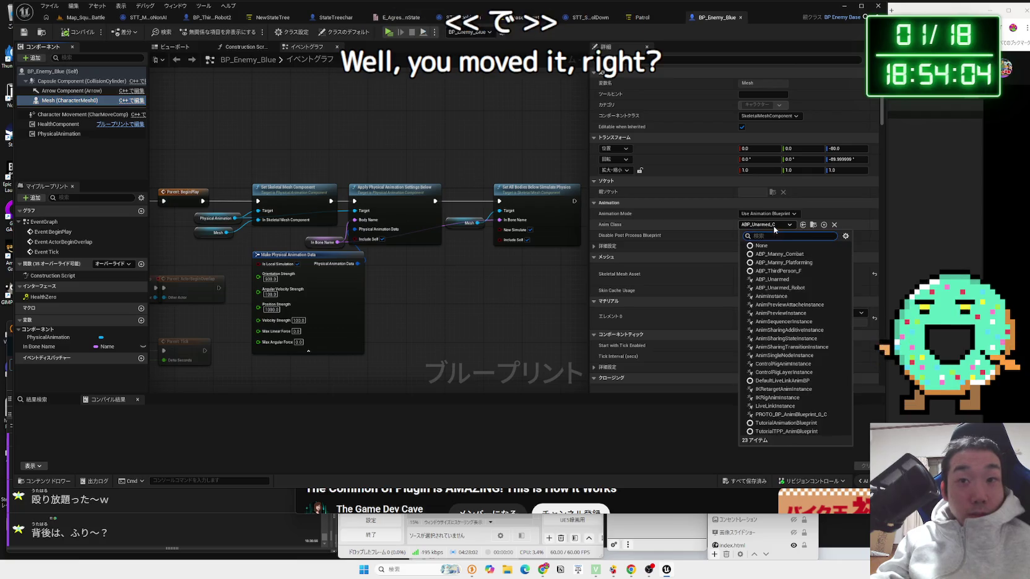
pyautogui.click(790, 288)
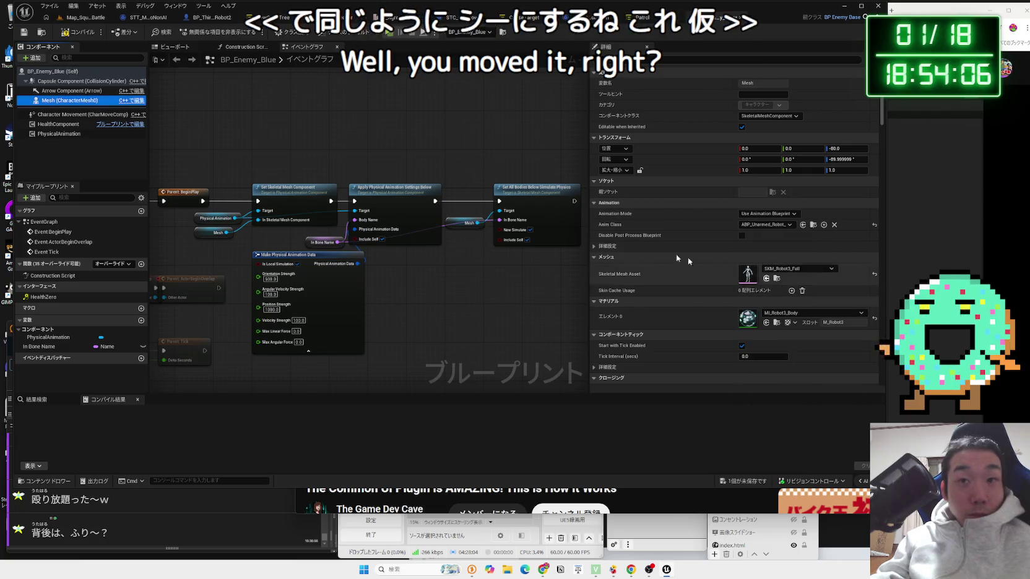
pyautogui.click(84, 17)
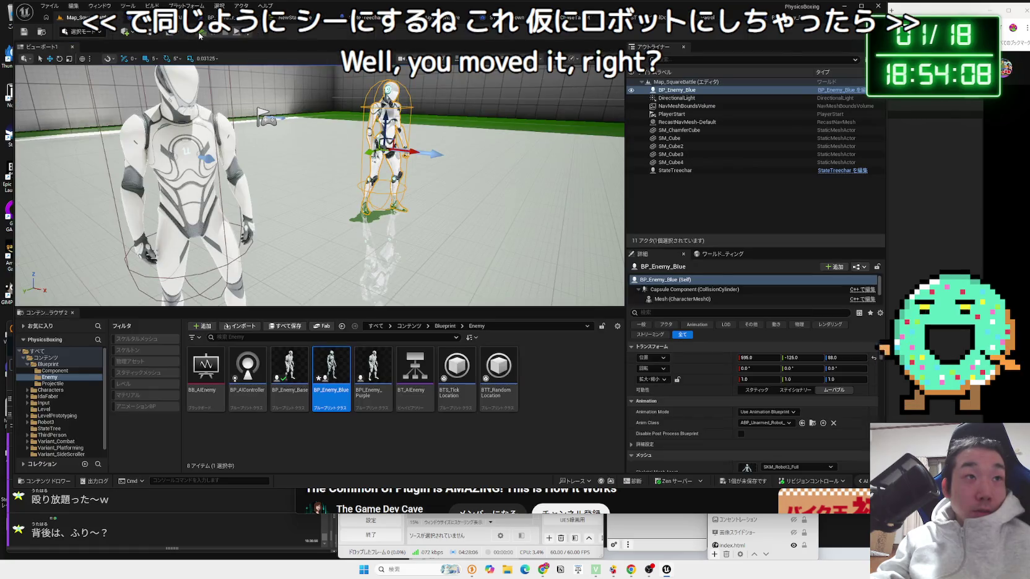
# Play the level, then stop the session to reveal the GetPlayerController Blueprint runtime error
pyautogui.click(200, 34)
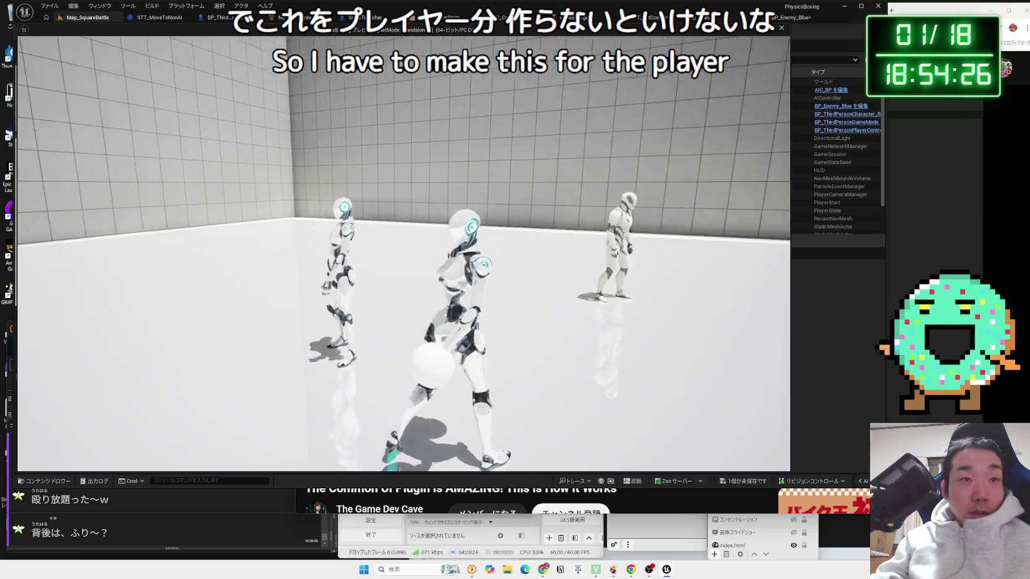
pyautogui.press('Escape')
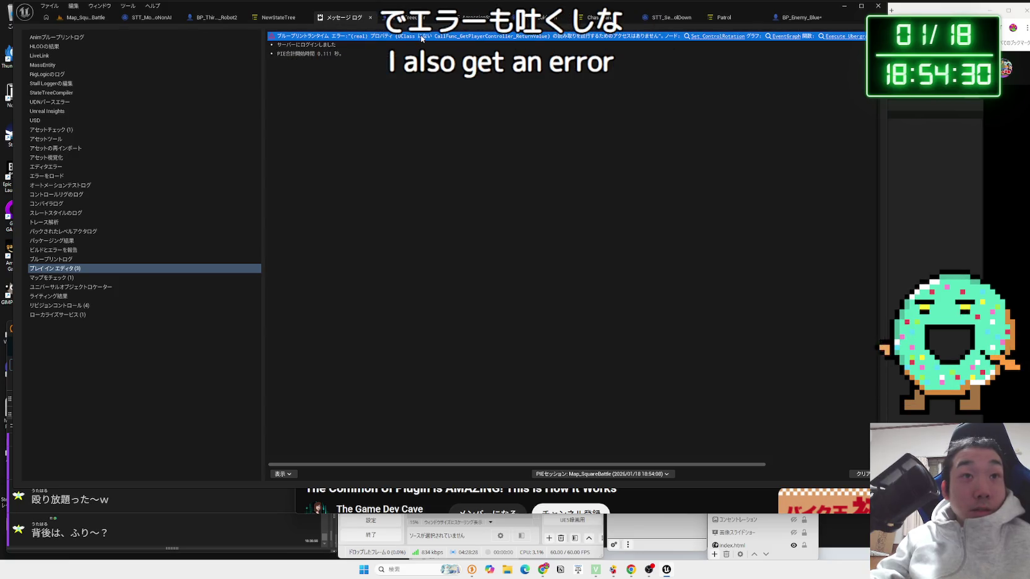
# Jump from the error to Set ControlRotation and inspect ABP_Unarmed_Robot's Get Player Controller nodes
pyautogui.click(718, 36)
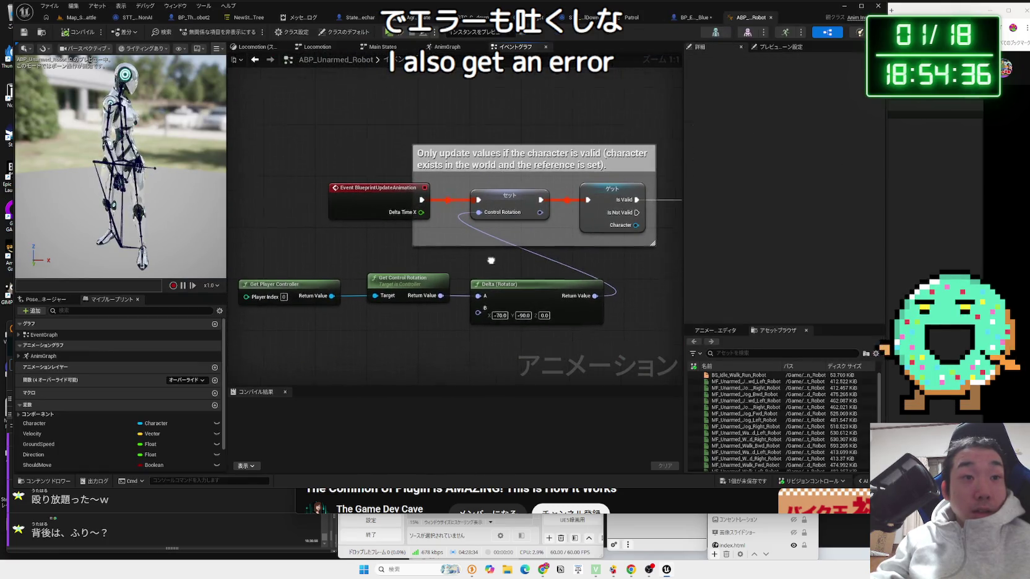
pyautogui.click(493, 288)
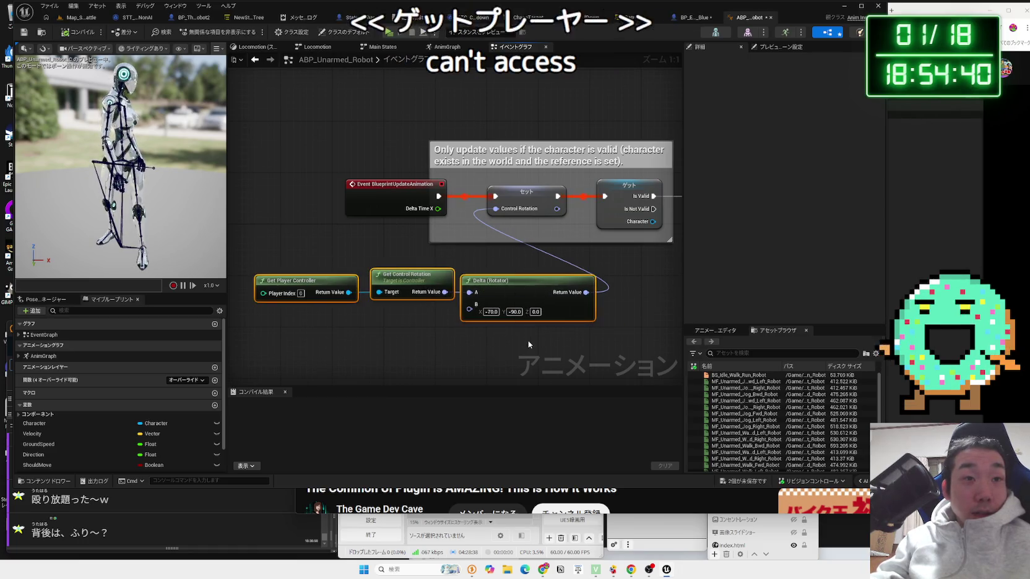
pyautogui.moveTo(570, 350)
pyautogui.mouseDown()
pyautogui.moveTo(425, 299)
pyautogui.moveTo(316, 282)
pyautogui.moveTo(378, 294)
pyautogui.moveTo(513, 353)
pyautogui.mouseUp()
pyautogui.click(312, 259)
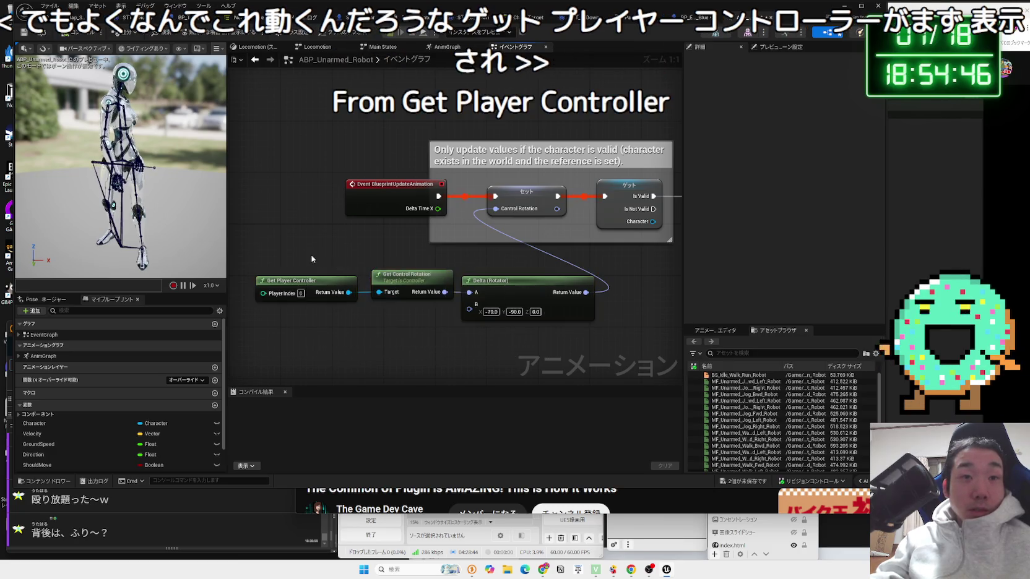
pyautogui.click(535, 359)
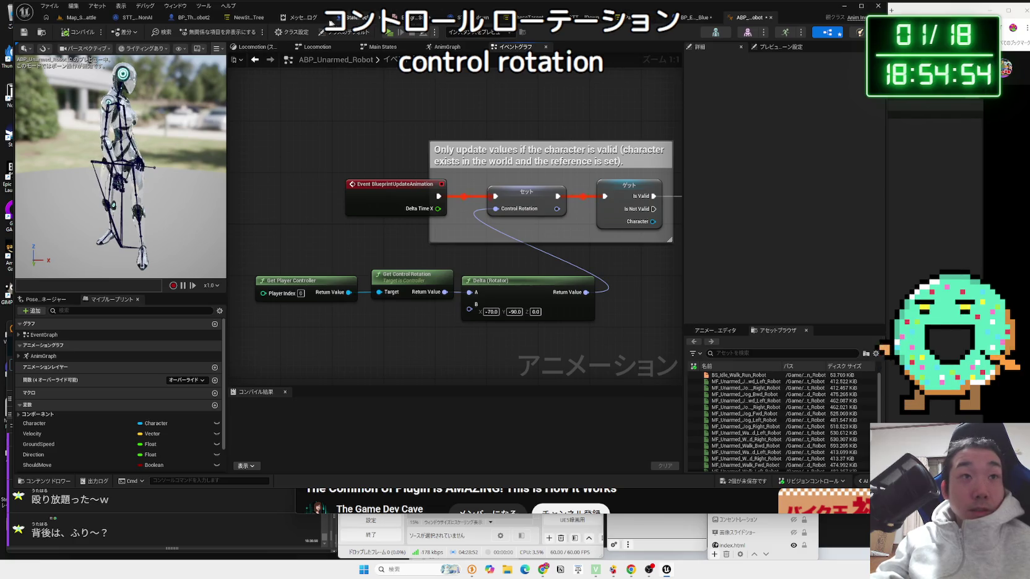
# Flip through the Message Log and open editors to the aggression-state enum (Angry, Neutral, Scared)
pyautogui.click(331, 21)
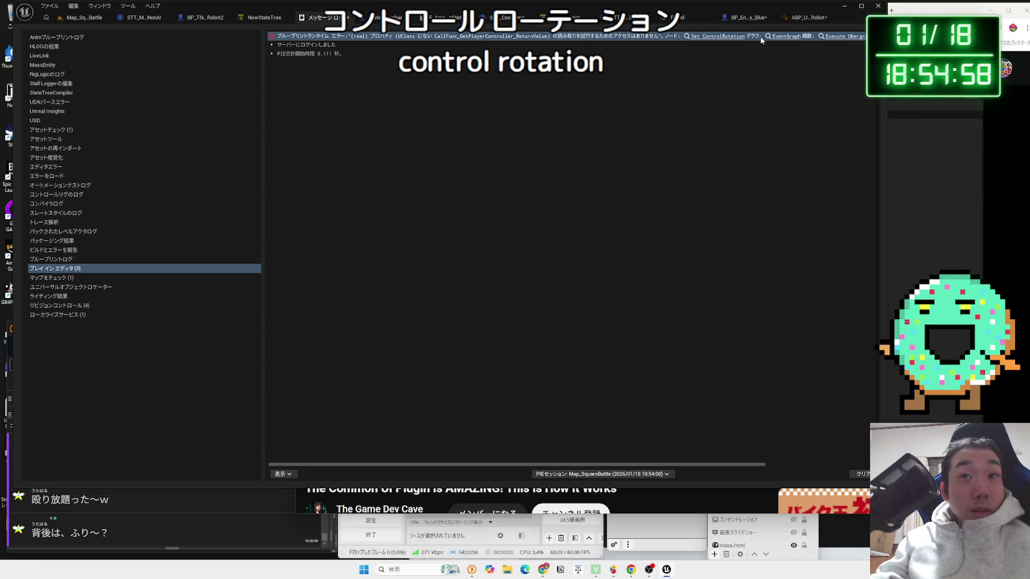
pyautogui.click(817, 18)
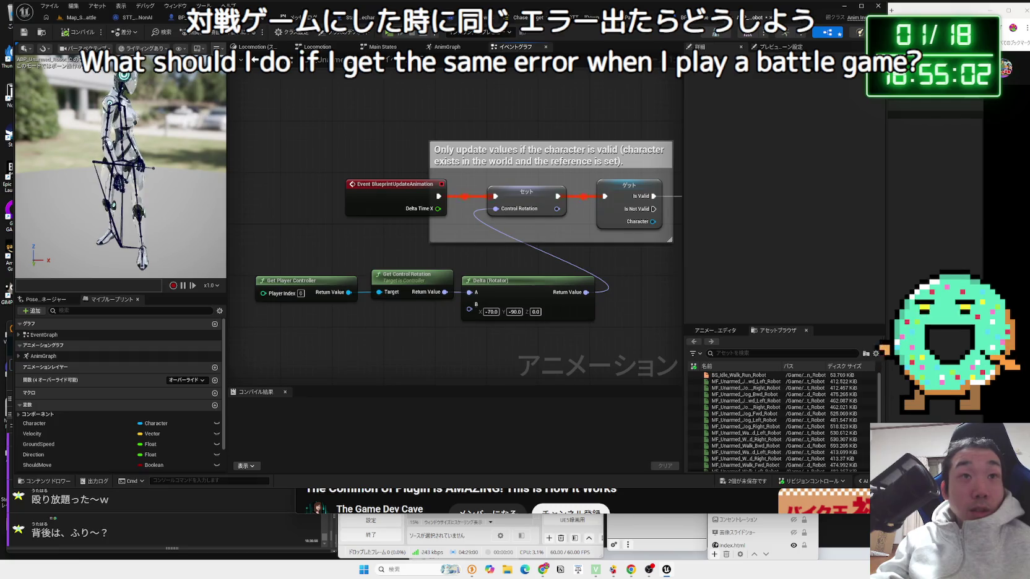
pyautogui.click(371, 18)
pyautogui.click(349, 21)
pyautogui.click(385, 20)
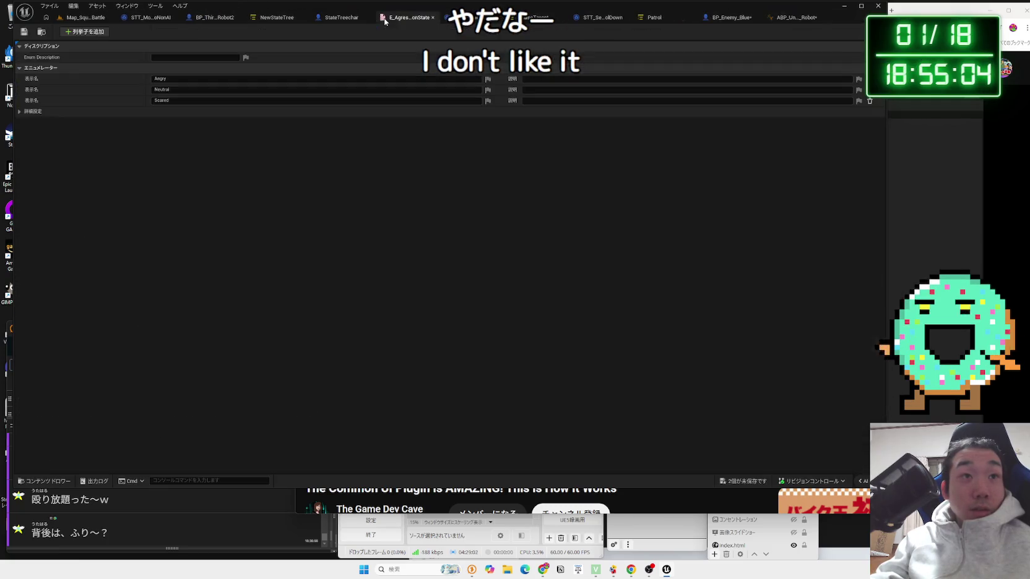
# Cycle through the open editors to the STC_Cooldown condition graph
pyautogui.click(346, 19)
pyautogui.click(392, 19)
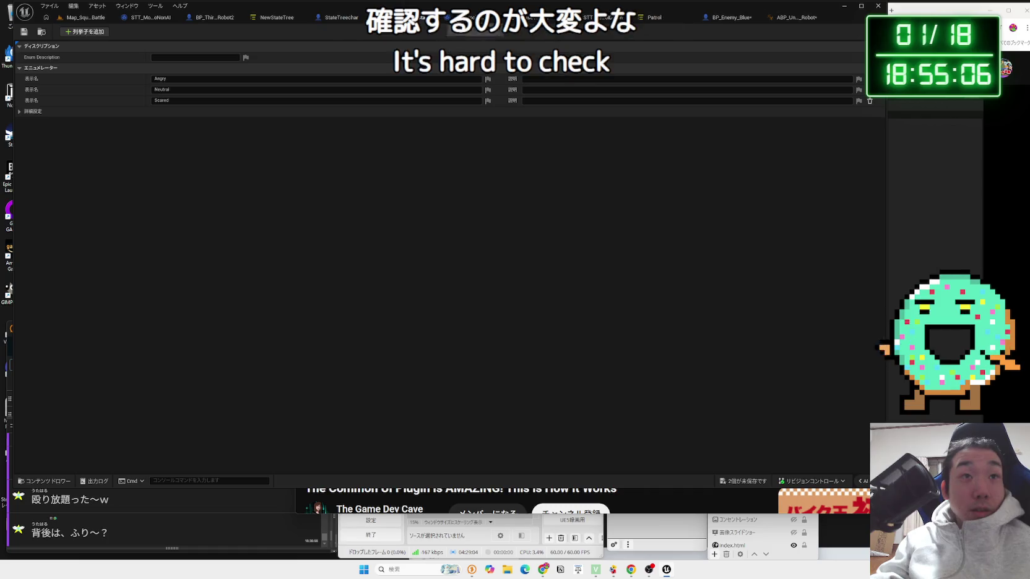
pyautogui.click(371, 19)
pyautogui.click(347, 18)
pyautogui.click(421, 21)
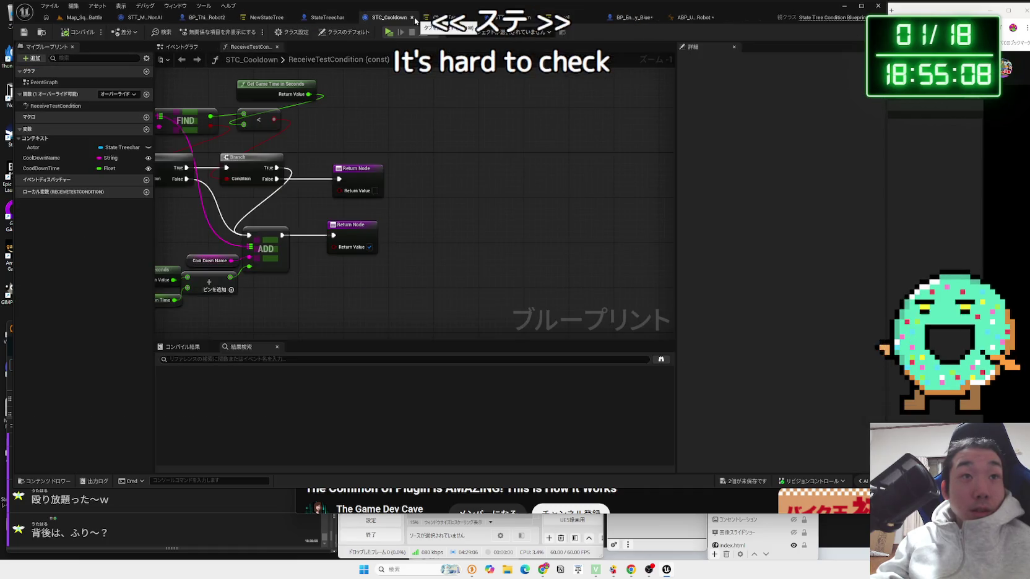
# Close the STC_Cooldown, StateTreechar and STT_SetCoolDown editors and return to Map_SquareBattle
pyautogui.click(413, 18)
pyautogui.click(502, 18)
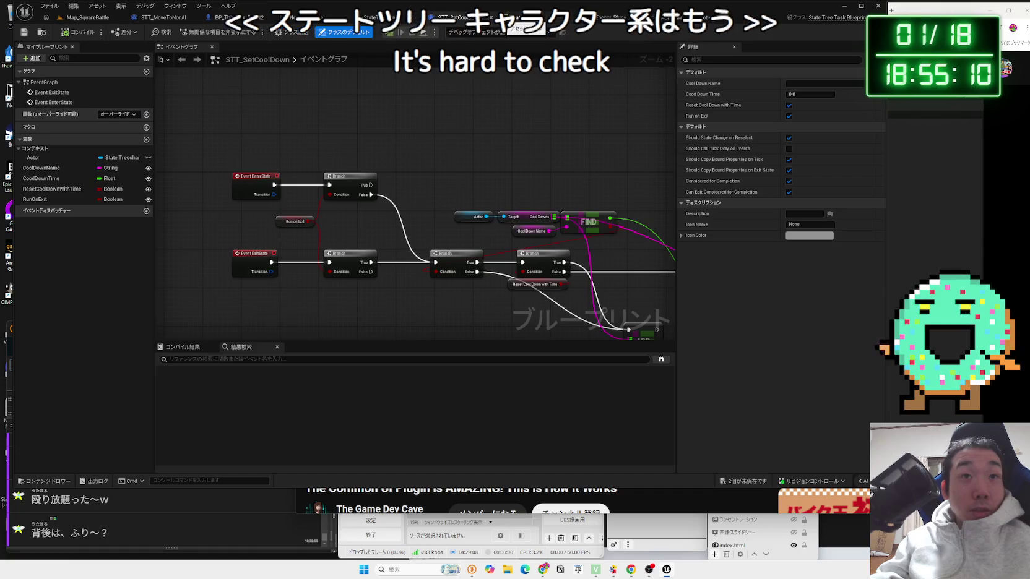
pyautogui.click(503, 19)
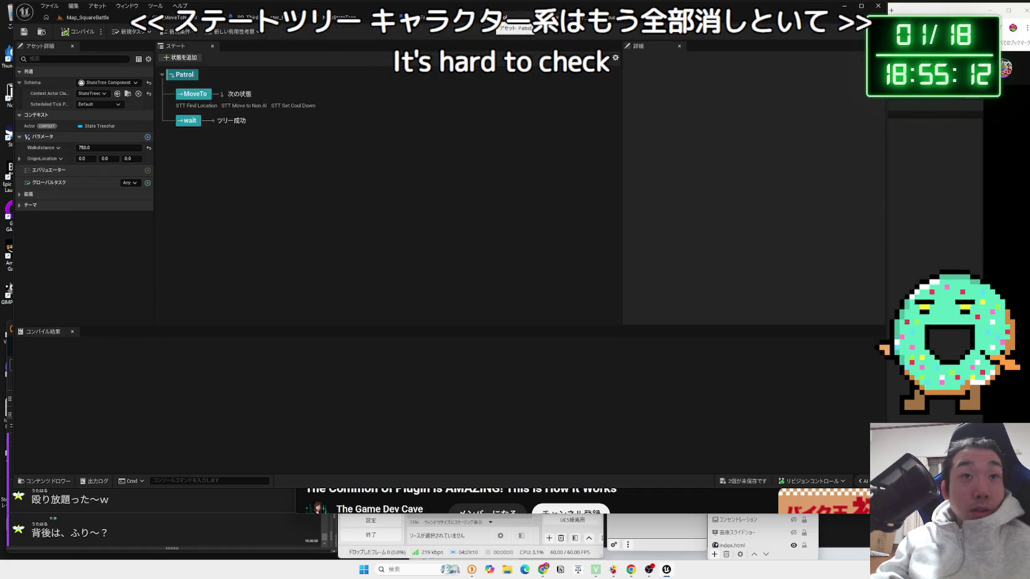
pyautogui.click(503, 18)
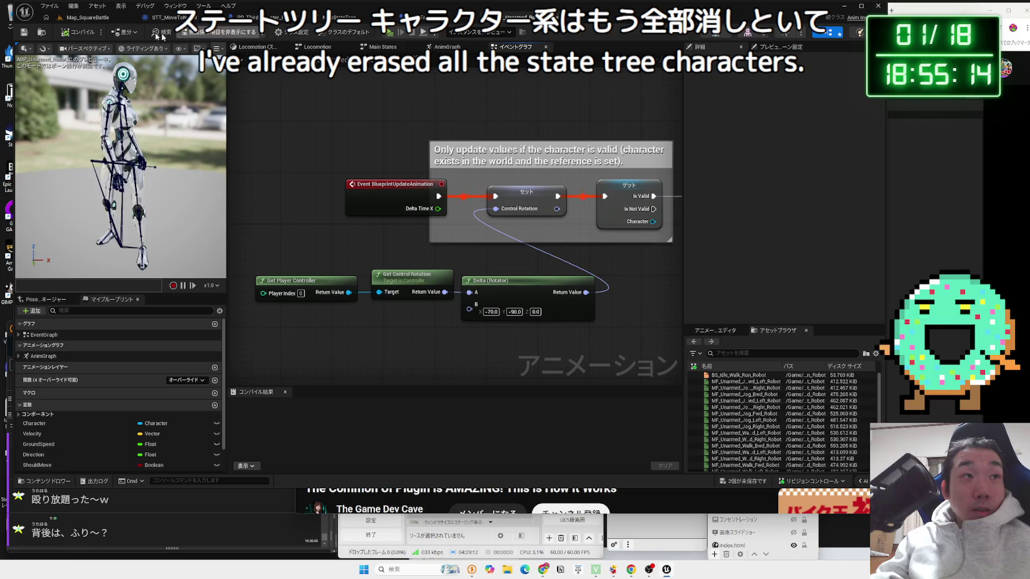
pyautogui.click(92, 18)
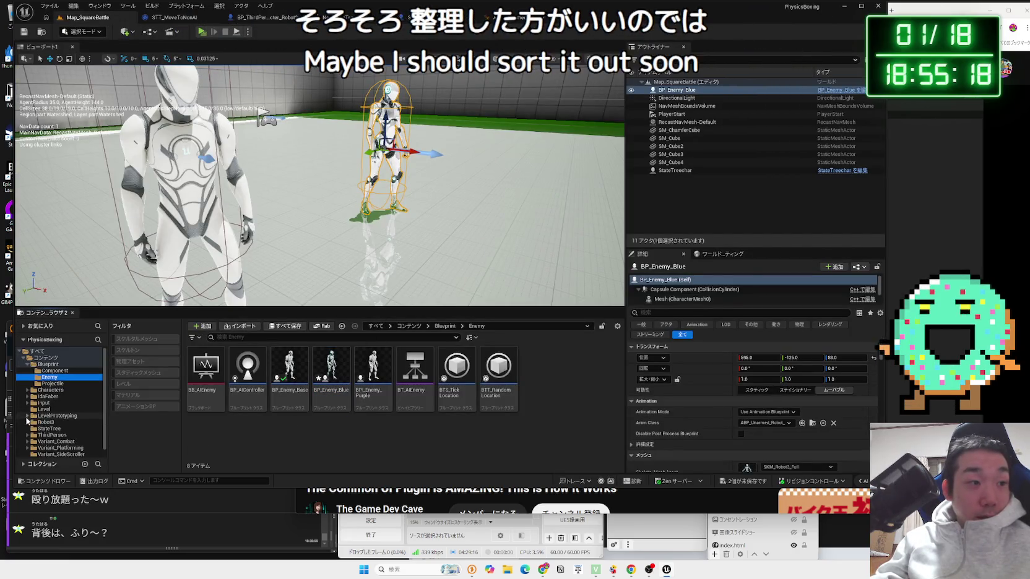
# Inspect BP_ThirdPersonPlayerController in ThirdPerson > Blueprints, then return to the level
pyautogui.moveTo(322, 186)
pyautogui.mouseDown()
pyautogui.moveTo(322, 155)
pyautogui.moveTo(322, 198)
pyautogui.mouseUp()
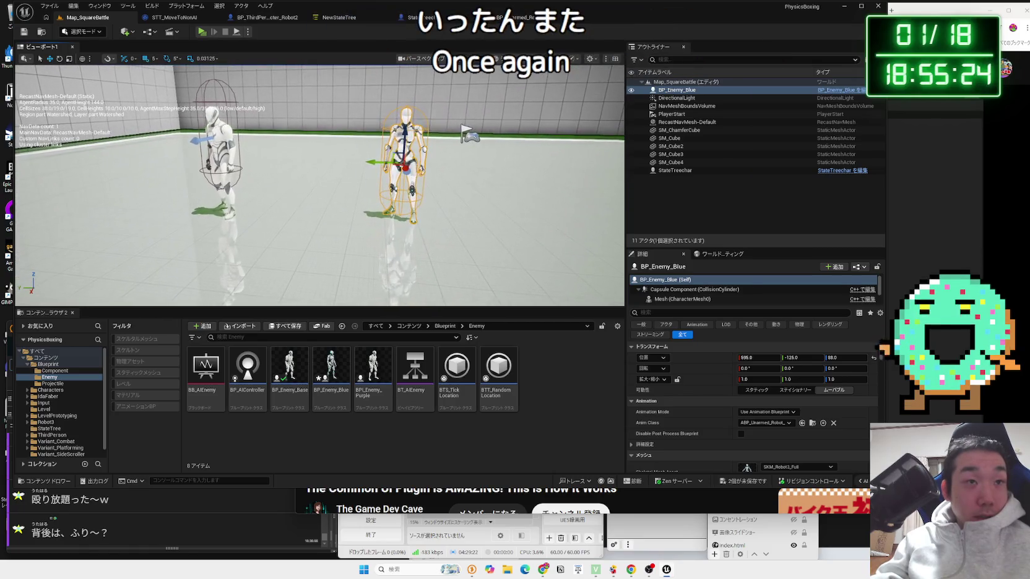
pyautogui.click(322, 198)
pyautogui.click(56, 435)
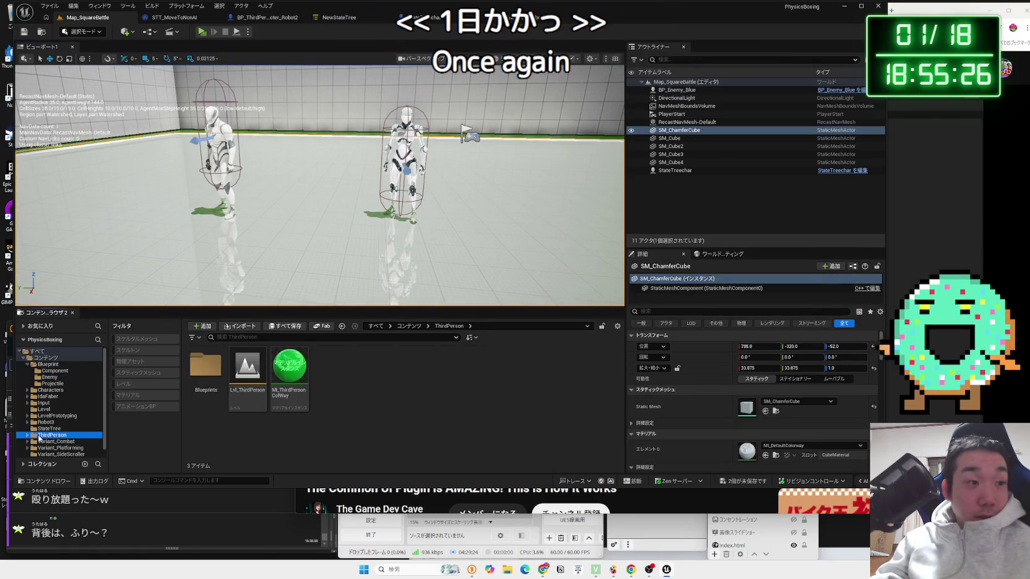
pyautogui.doubleClick(197, 368)
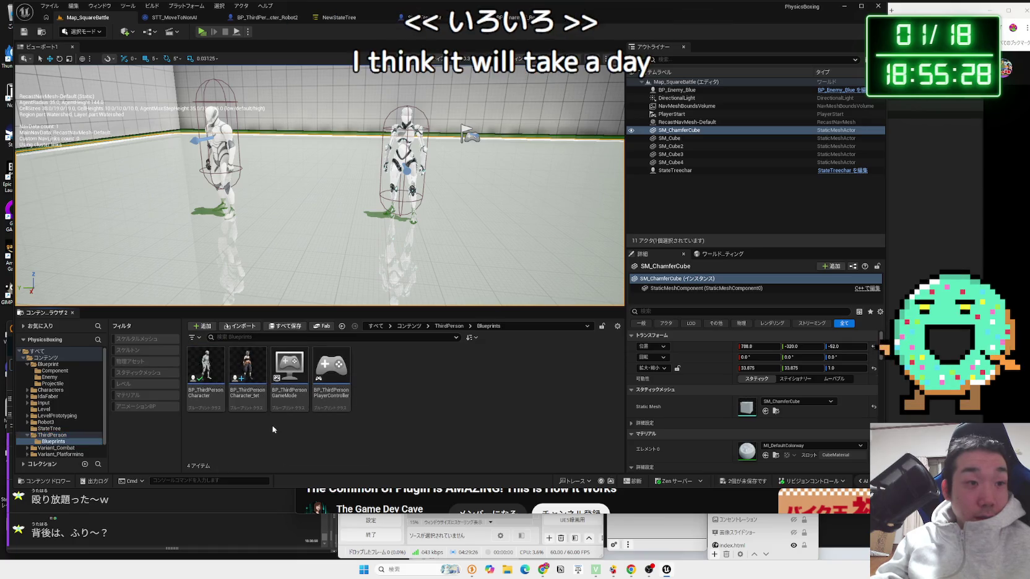
pyautogui.doubleClick(334, 376)
pyautogui.scroll(-3, 308, 335)
pyautogui.scroll(4, 307, 332)
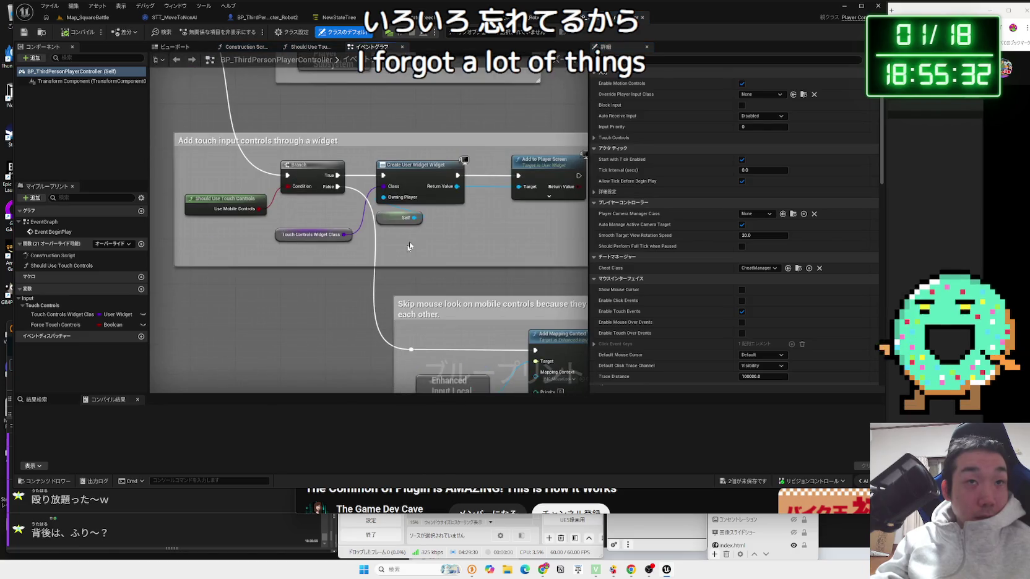
pyautogui.click(86, 17)
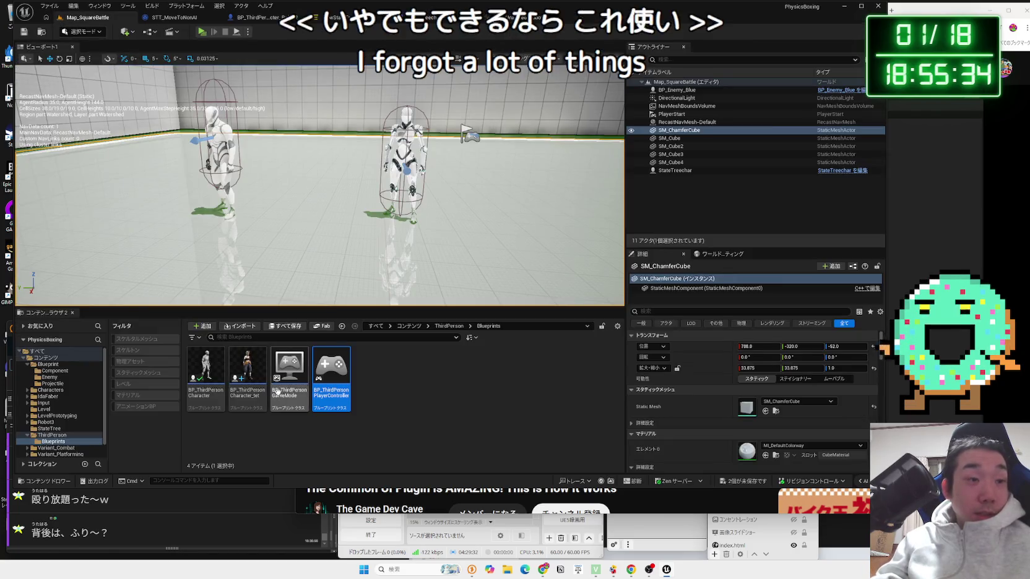
# Browse the Variant_Combat, StateTree and LevelPrototyping folders and expand Robot3 in the Content Browser
pyautogui.moveTo(357, 295); pyautogui.dragTo(382, 271)
pyautogui.scroll(-1, 66, 447)
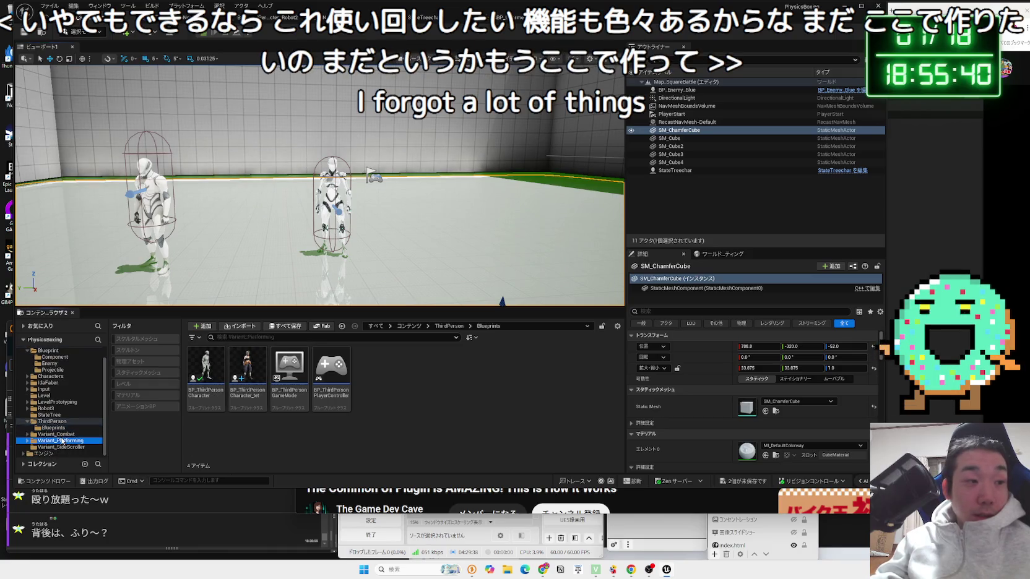
pyautogui.click(43, 434)
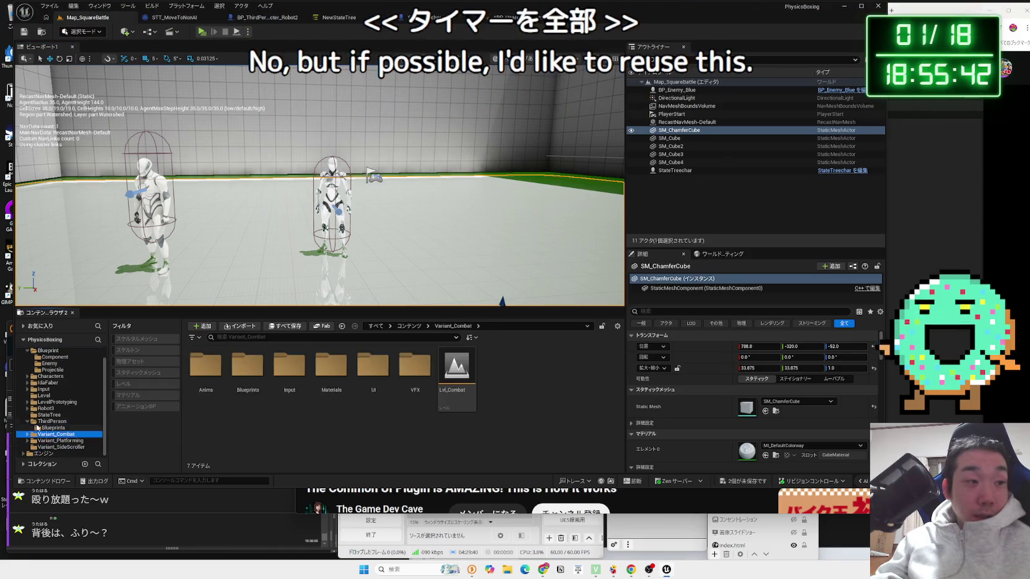
pyautogui.click(47, 421)
pyautogui.click(28, 421)
pyautogui.click(44, 421)
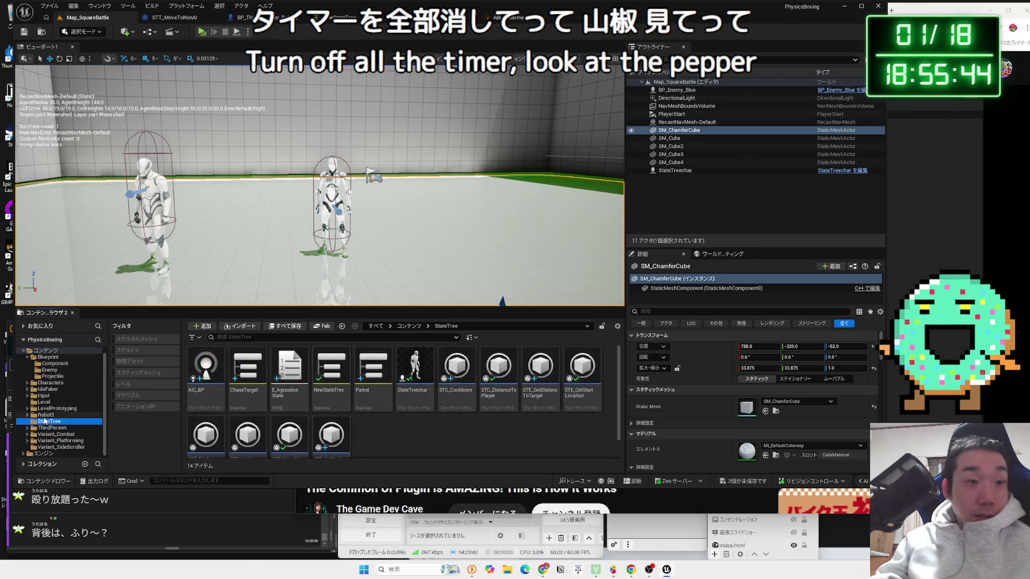
pyautogui.click(44, 417)
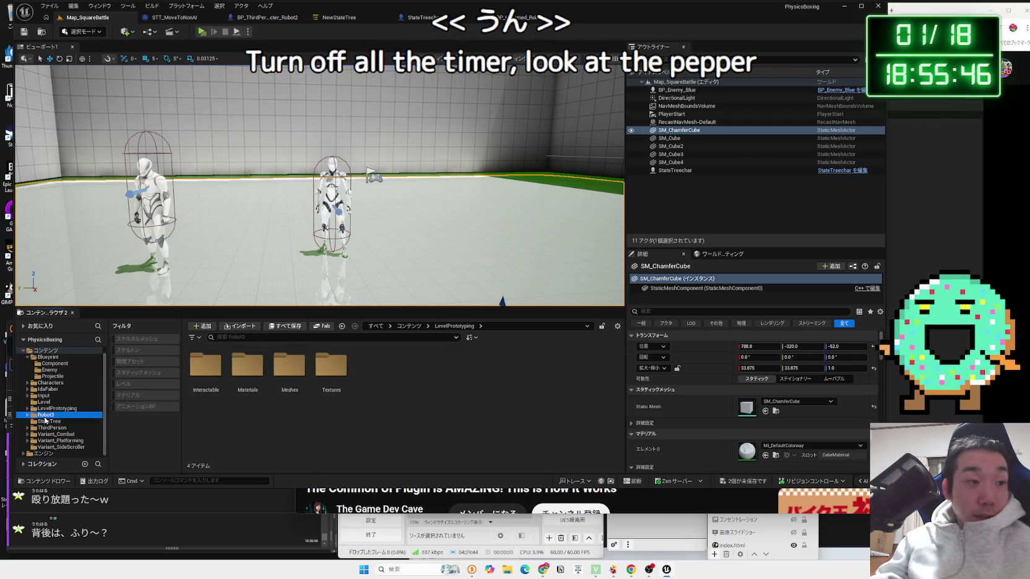
pyautogui.click(45, 415)
pyautogui.click(44, 410)
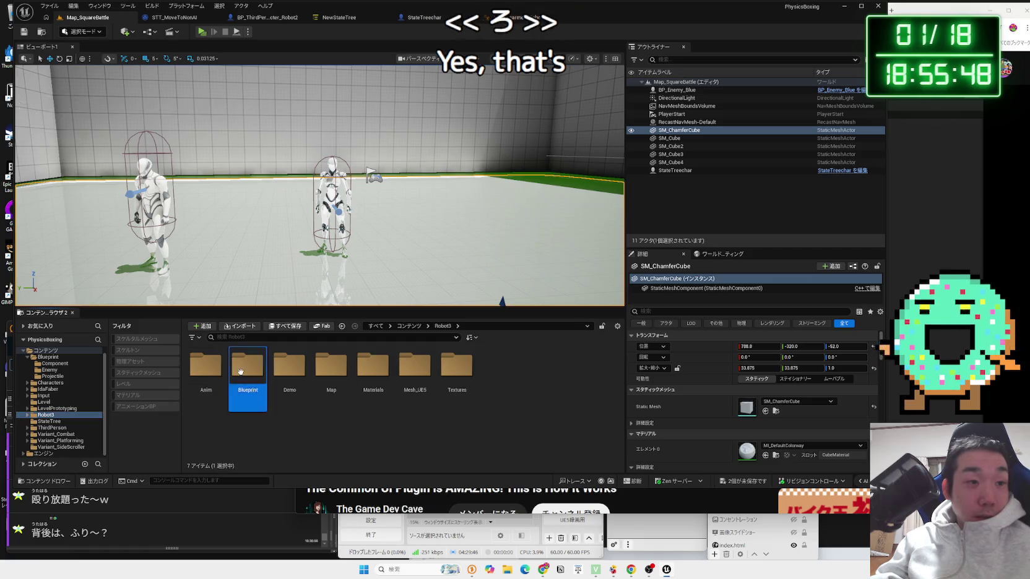
pyautogui.doubleClick(51, 416)
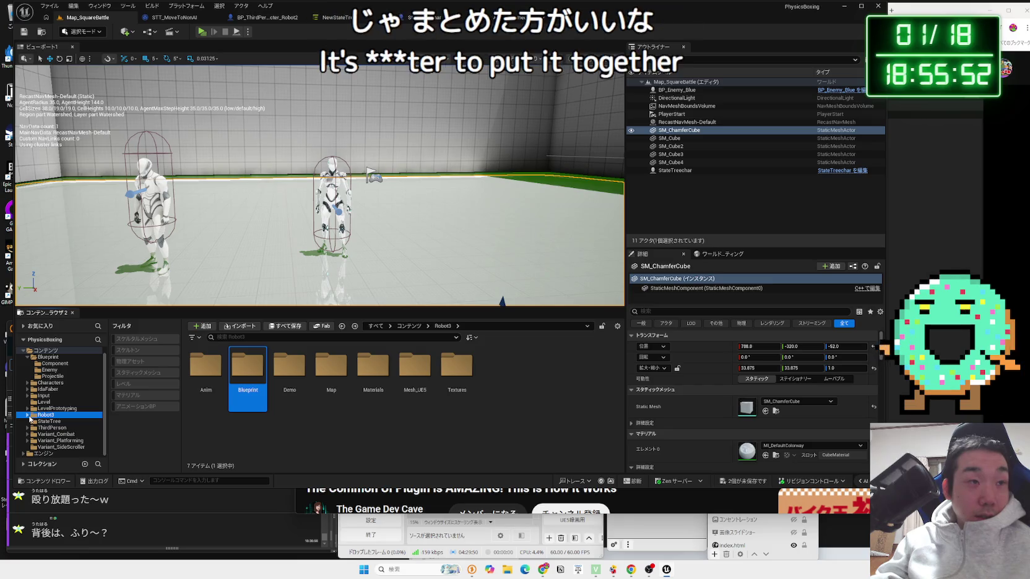
pyautogui.click(39, 427)
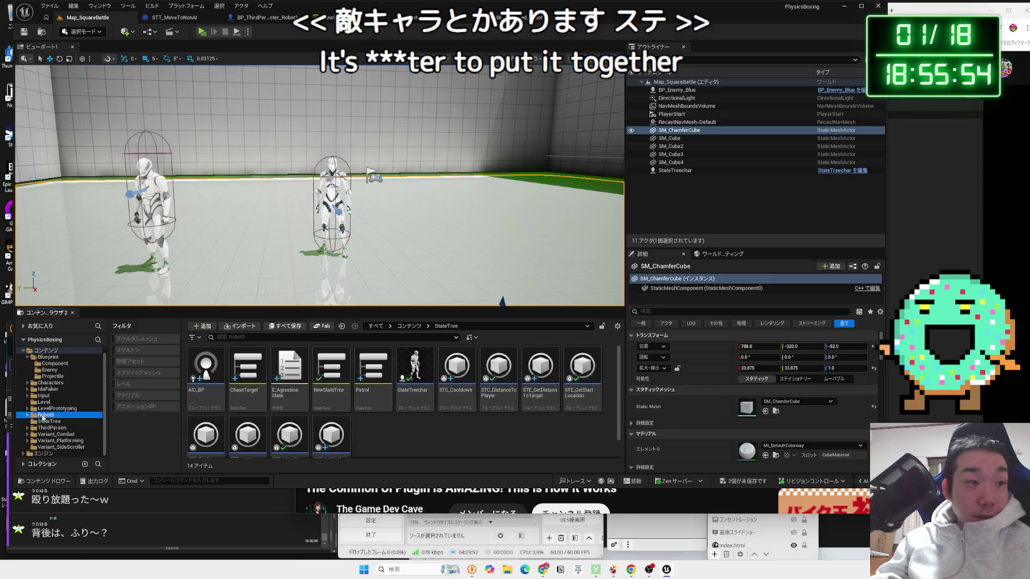
pyautogui.click(29, 416)
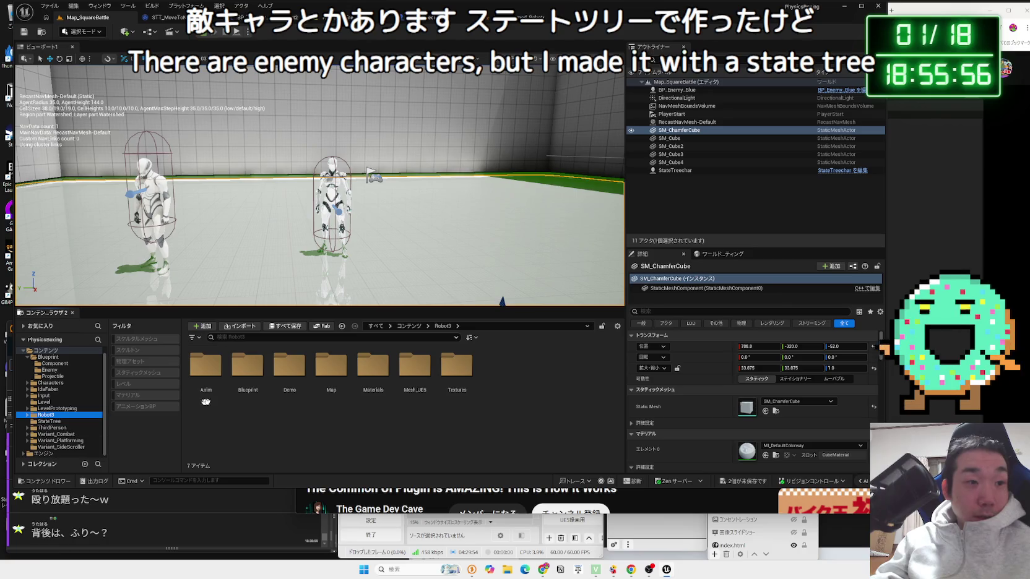
# Navigate into Robot3 > Mesh_UE5 > Full in the Content Browser
pyautogui.doubleClick(373, 365)
pyautogui.hotkey('alt', 'Left')
pyautogui.click(424, 364)
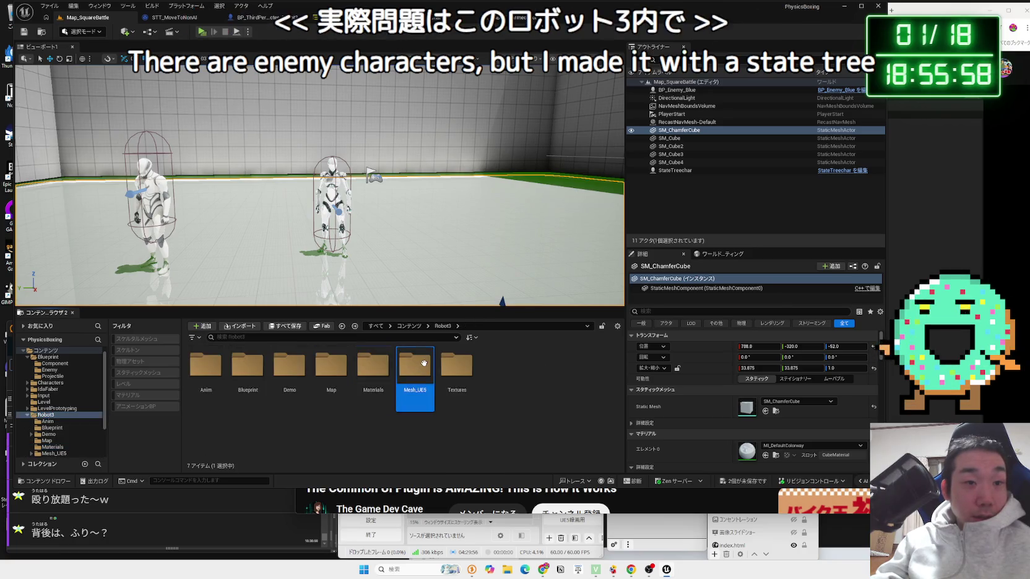
pyautogui.doubleClick(424, 363)
pyautogui.click(241, 363)
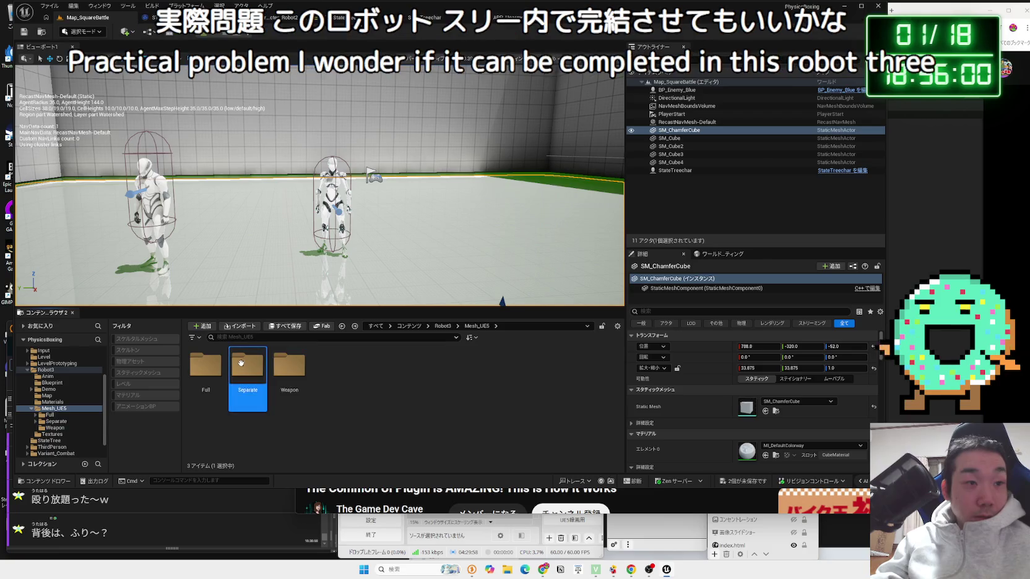
pyautogui.doubleClick(241, 362)
pyautogui.hotkey('alt', 'Left')
pyautogui.doubleClick(206, 365)
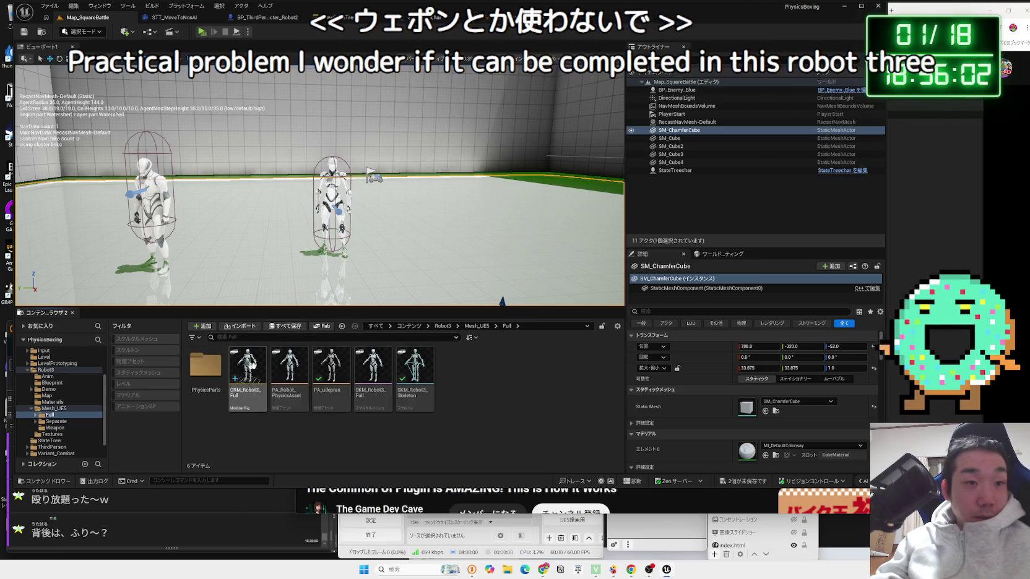
# Drag the CRM_Robot3_Full control rig into the viewport to place it for animating
pyautogui.click(415, 371)
pyautogui.click(369, 379)
pyautogui.click(331, 372)
pyautogui.click(289, 372)
pyautogui.click(250, 393)
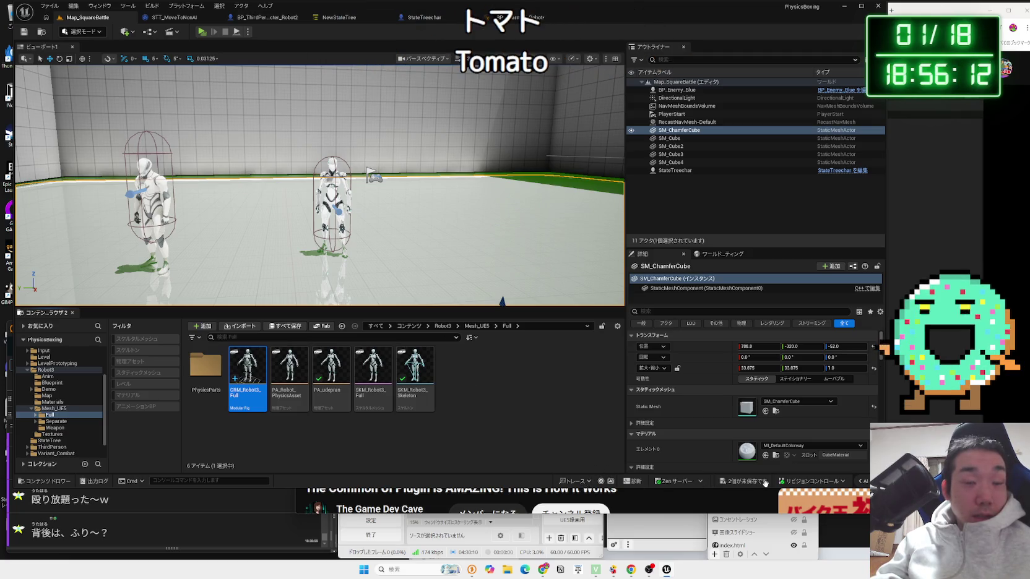
pyautogui.moveTo(397, 338); pyautogui.dragTo(384, 260)
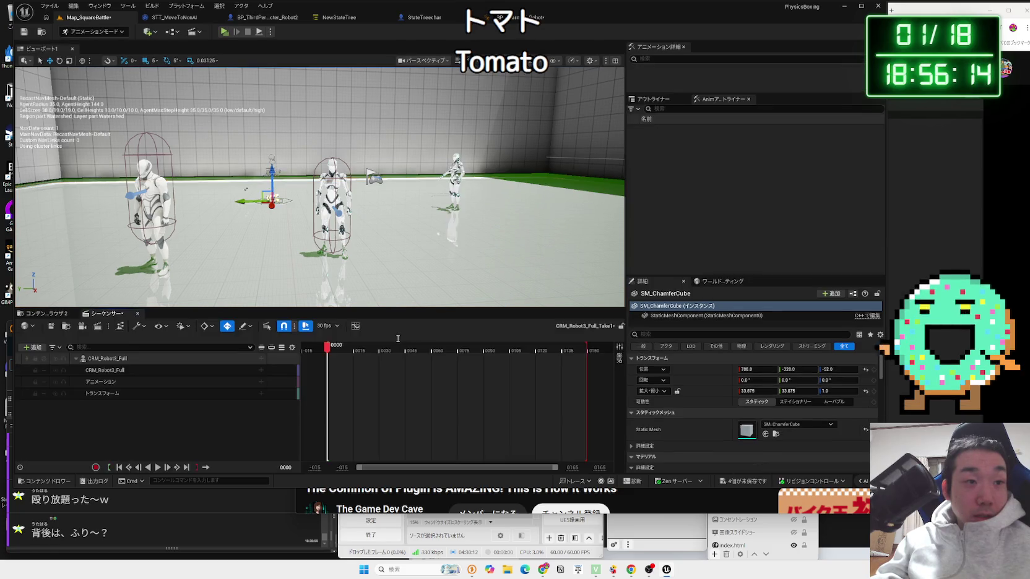
# Frame the robot and move foot_l_ctrl 15 units sideways
pyautogui.press('f')
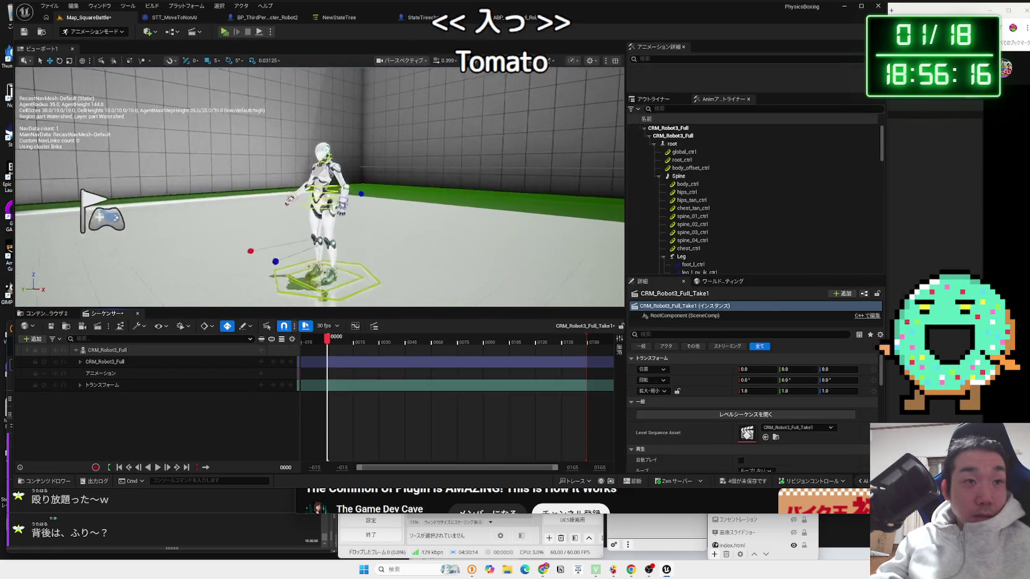
pyautogui.click(370, 204)
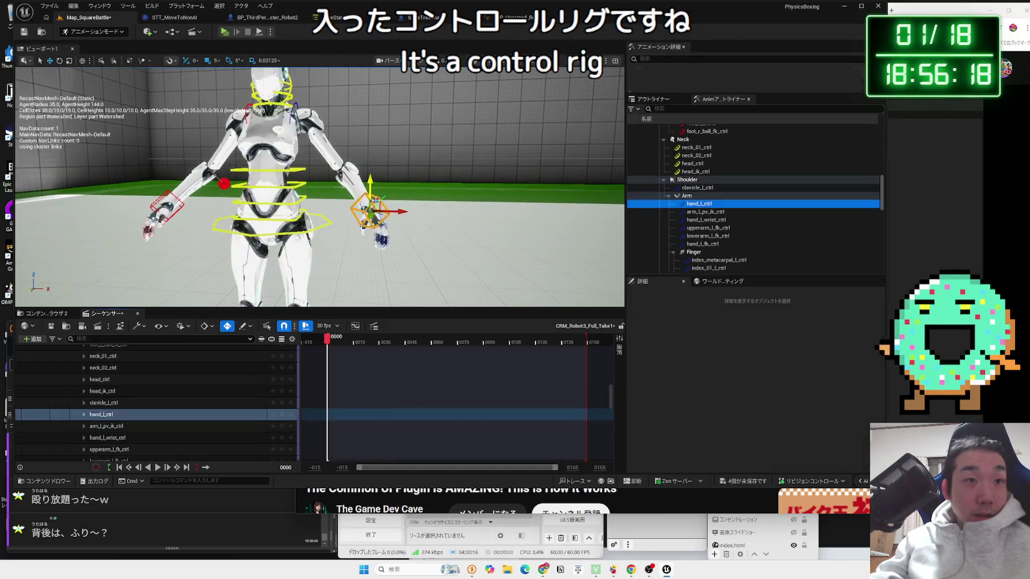
pyautogui.moveTo(360, 108); pyautogui.dragTo(434, 117)
pyautogui.click(348, 155)
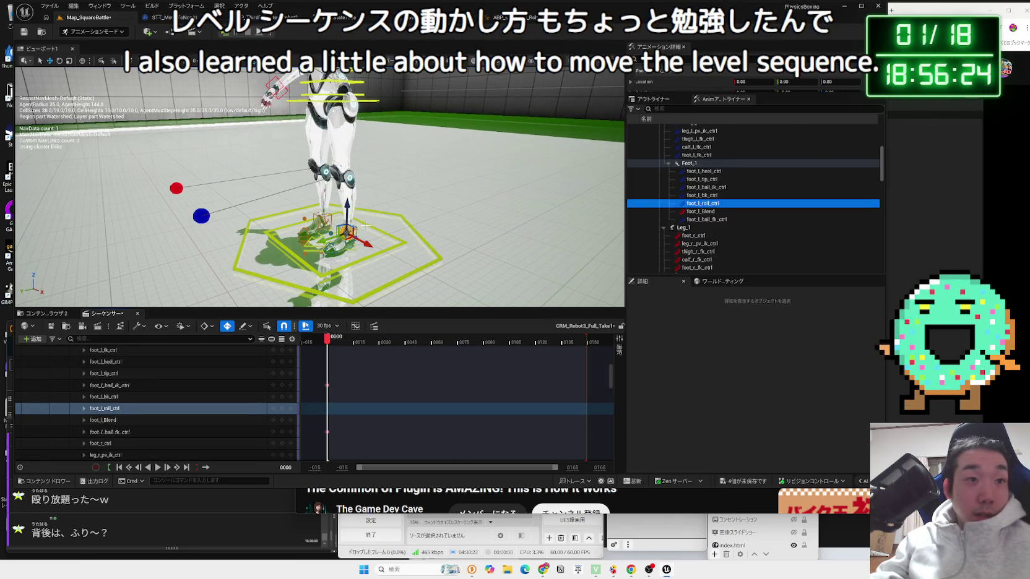
pyautogui.click(390, 247)
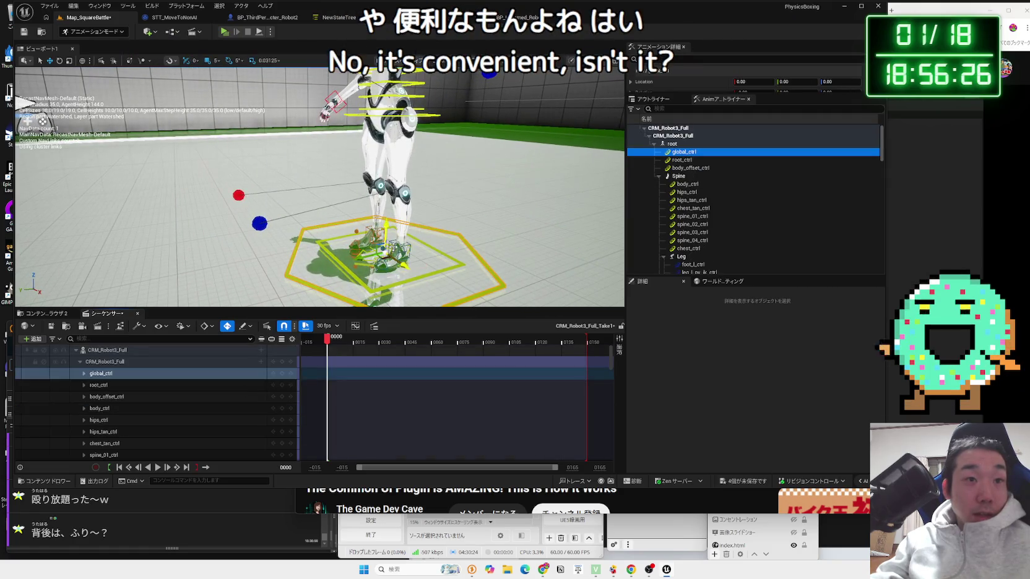
pyautogui.click(399, 245)
pyautogui.moveTo(390, 252); pyautogui.dragTo(373, 254)
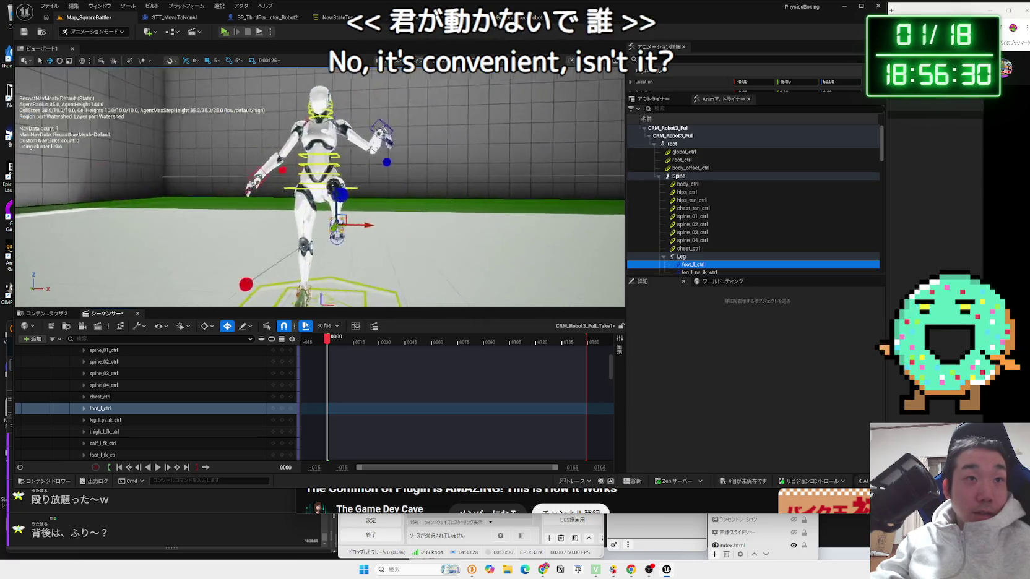
# Tilt the torso sideways 45 degrees, raise the right hand and move the left hand outward
pyautogui.click(351, 291)
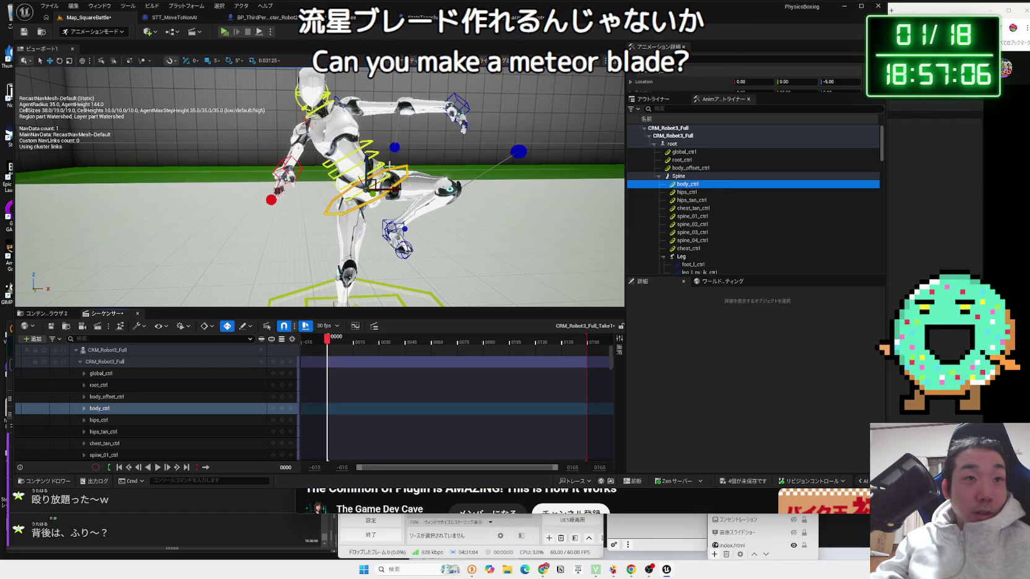
pyautogui.moveTo(386, 170)
pyautogui.mouseDown()
pyautogui.moveTo(403, 152)
pyautogui.moveTo(371, 151)
pyautogui.mouseUp()
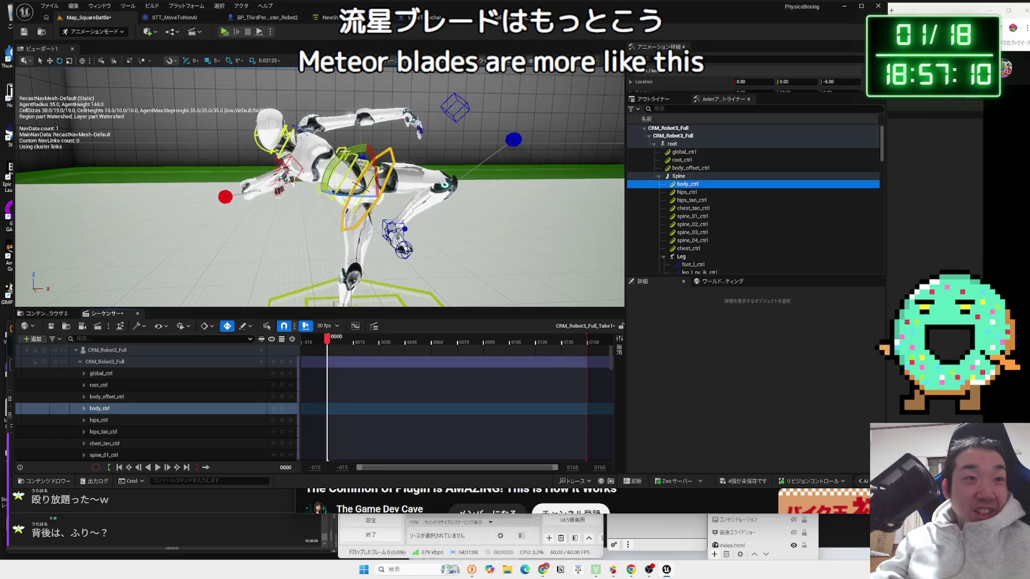
pyautogui.click(287, 166)
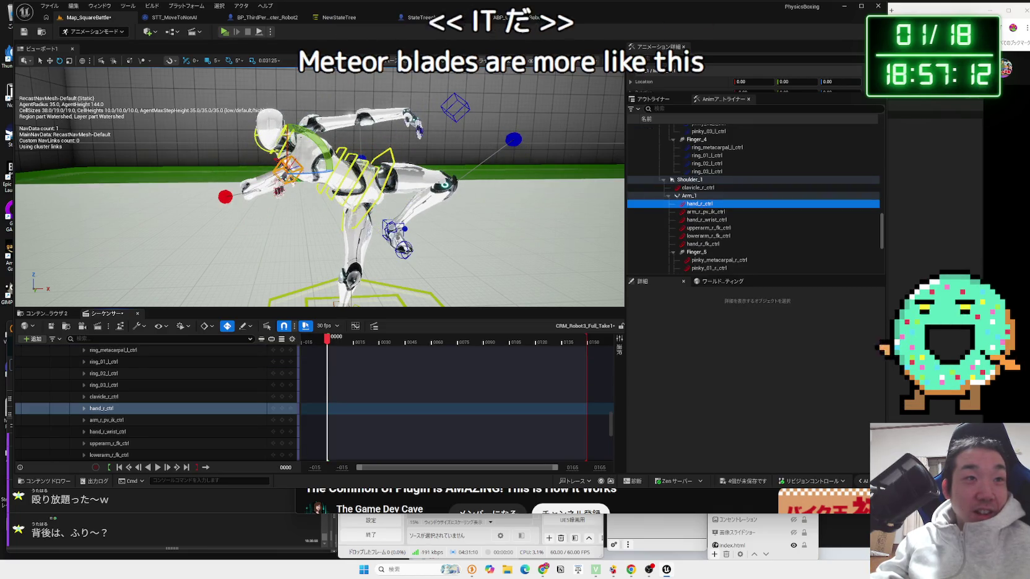
pyautogui.press('w')
pyautogui.moveTo(297, 232); pyautogui.dragTo(389, 137)
pyautogui.click(452, 109)
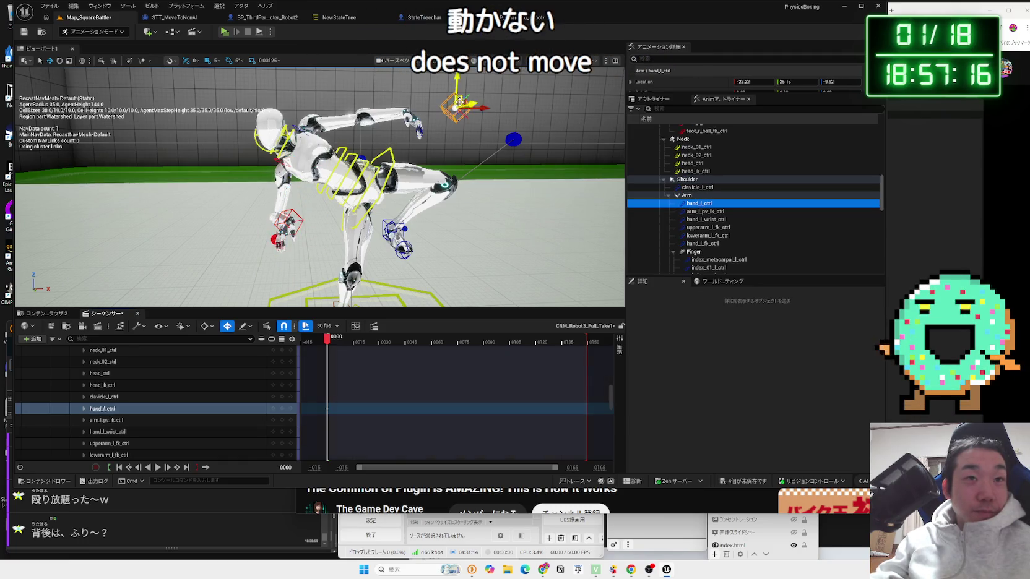
pyautogui.moveTo(442, 118); pyautogui.dragTo(392, 120)
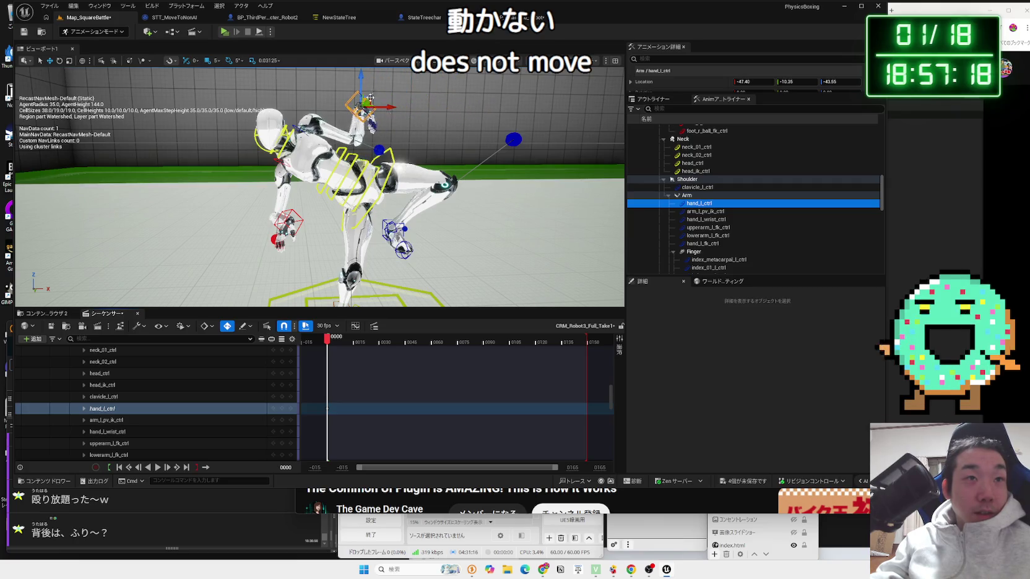
# Rotate the head control slightly
pyautogui.click(284, 141)
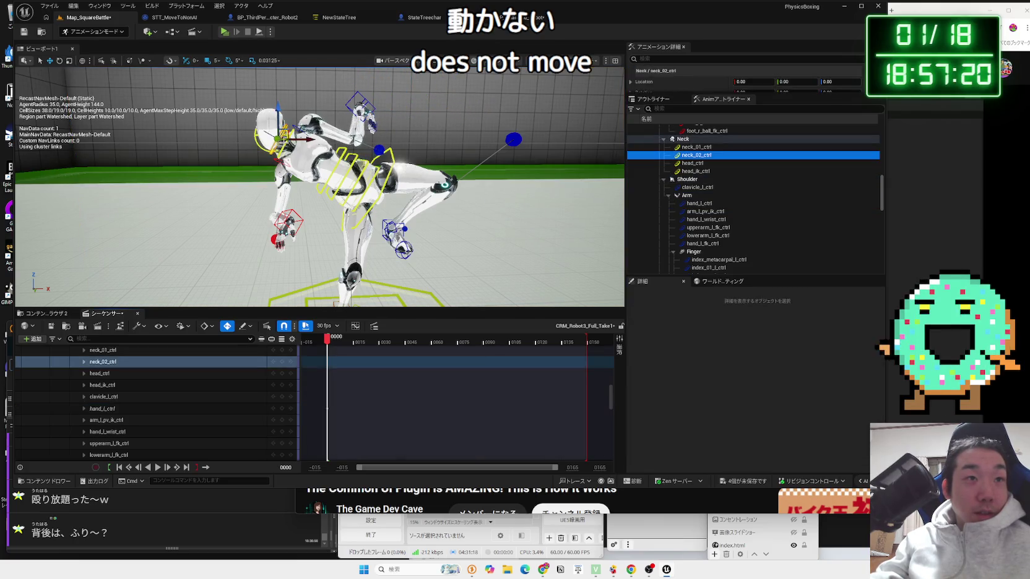
pyautogui.press('e')
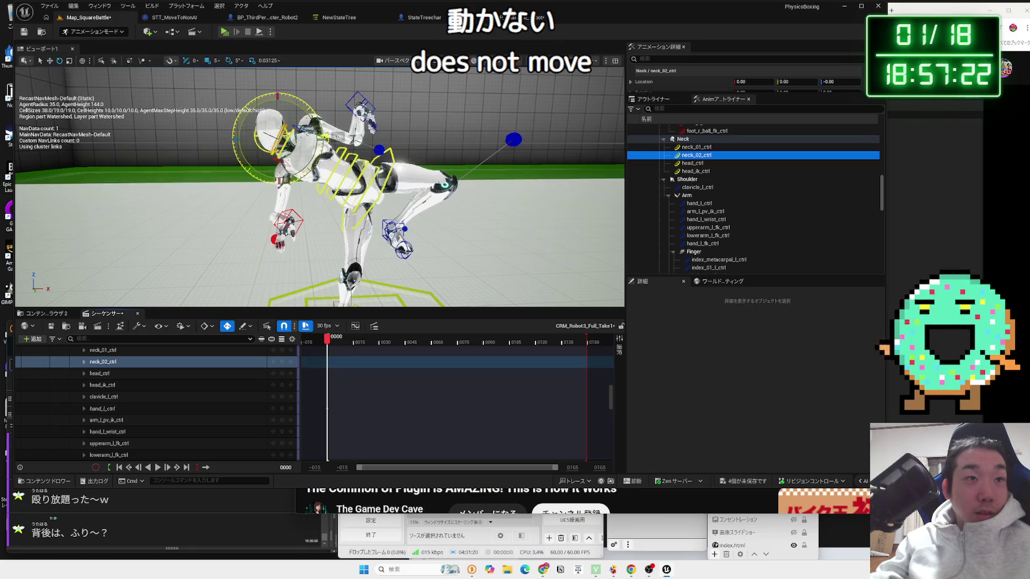
pyautogui.click(247, 131)
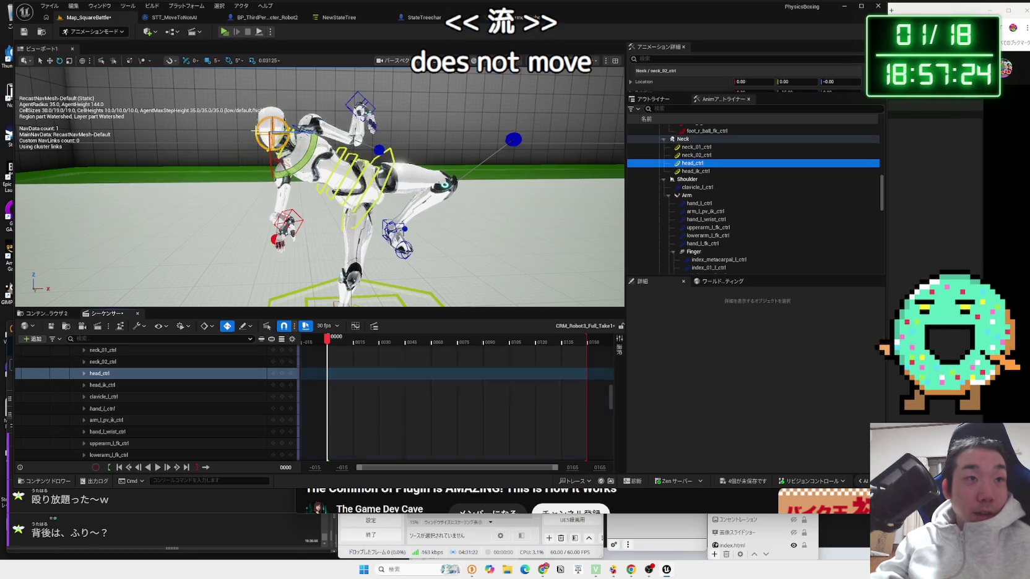
pyautogui.moveTo(308, 148); pyautogui.dragTo(303, 158)
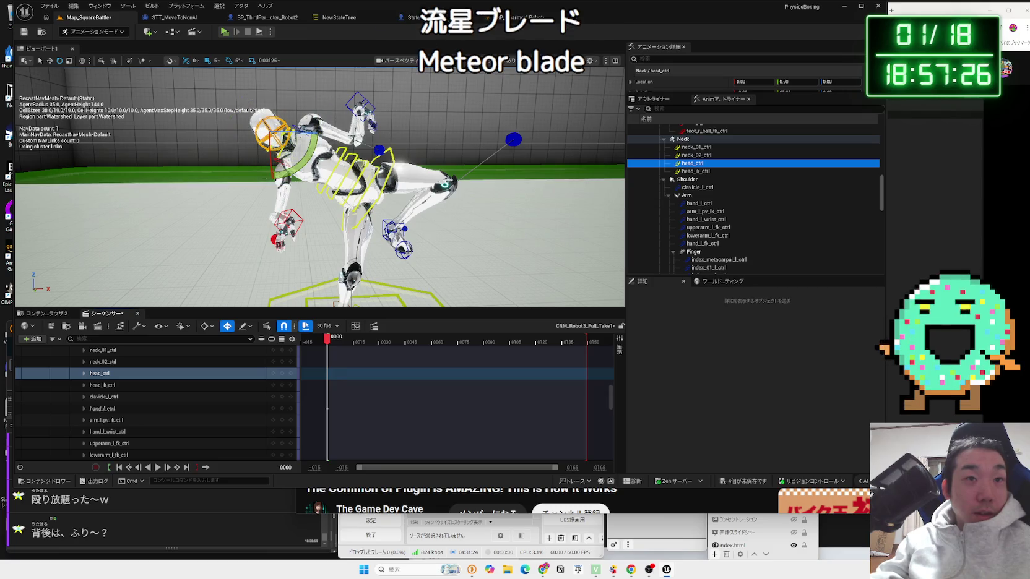
# Re-aim the left knee and swing foot_l_ctrl up into a high kick at 50, 15, 125
pyautogui.click(513, 140)
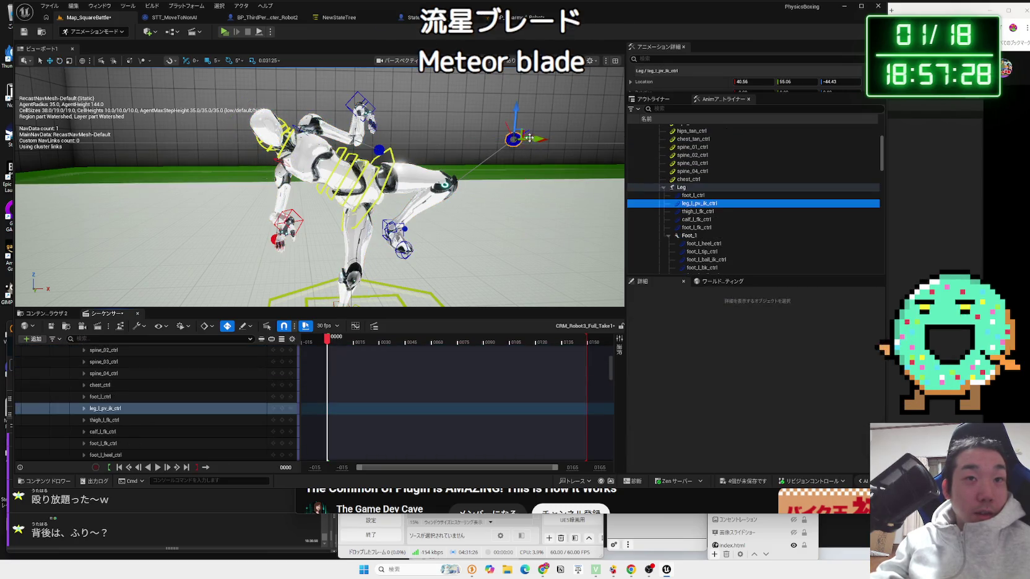
pyautogui.moveTo(503, 165); pyautogui.dragTo(454, 218)
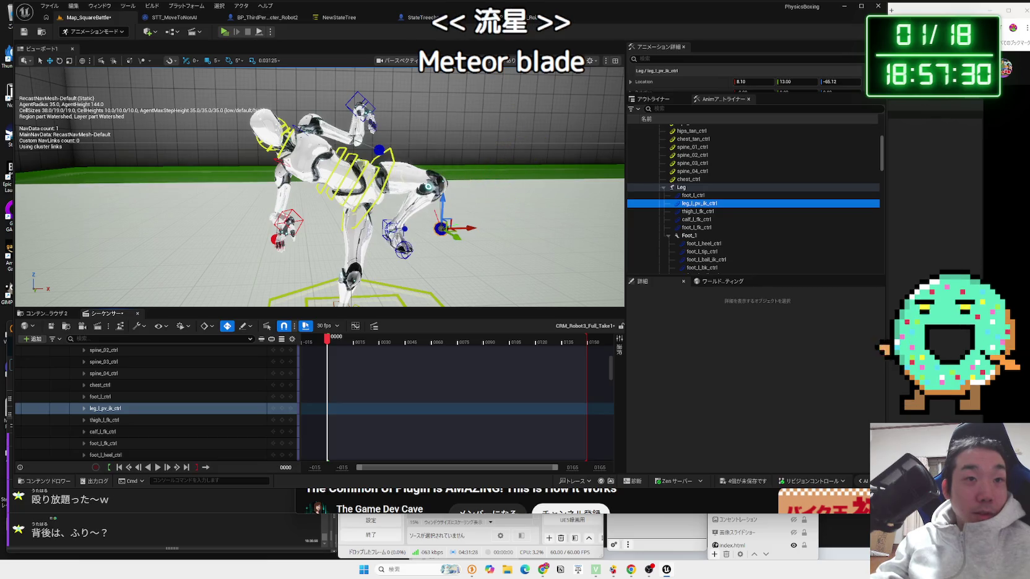
pyautogui.click(426, 229)
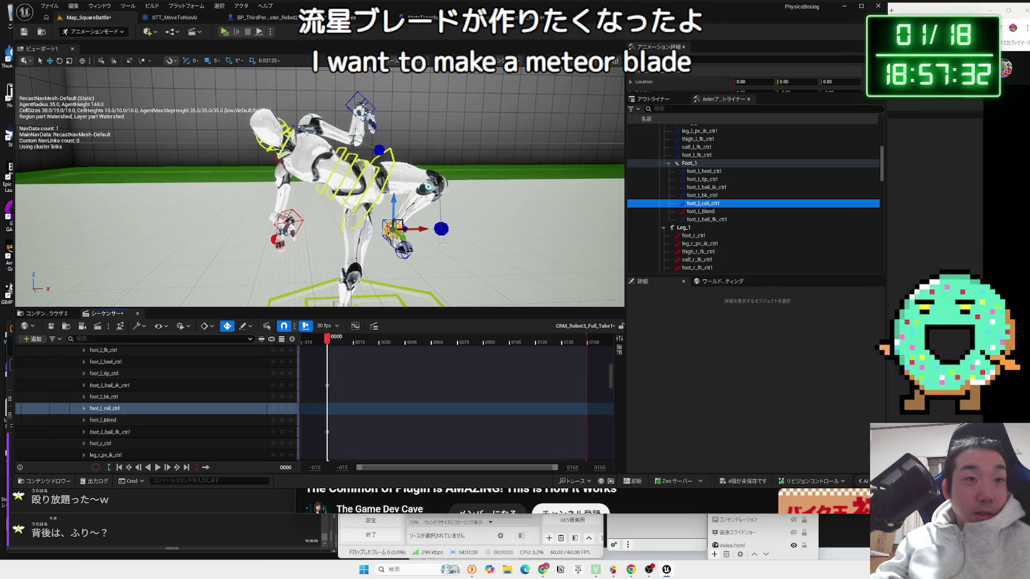
pyautogui.click(403, 249)
pyautogui.moveTo(422, 228)
pyautogui.mouseDown()
pyautogui.moveTo(466, 224)
pyautogui.moveTo(507, 195)
pyautogui.moveTo(455, 152)
pyautogui.moveTo(442, 122)
pyautogui.mouseUp()
pyautogui.press('e')
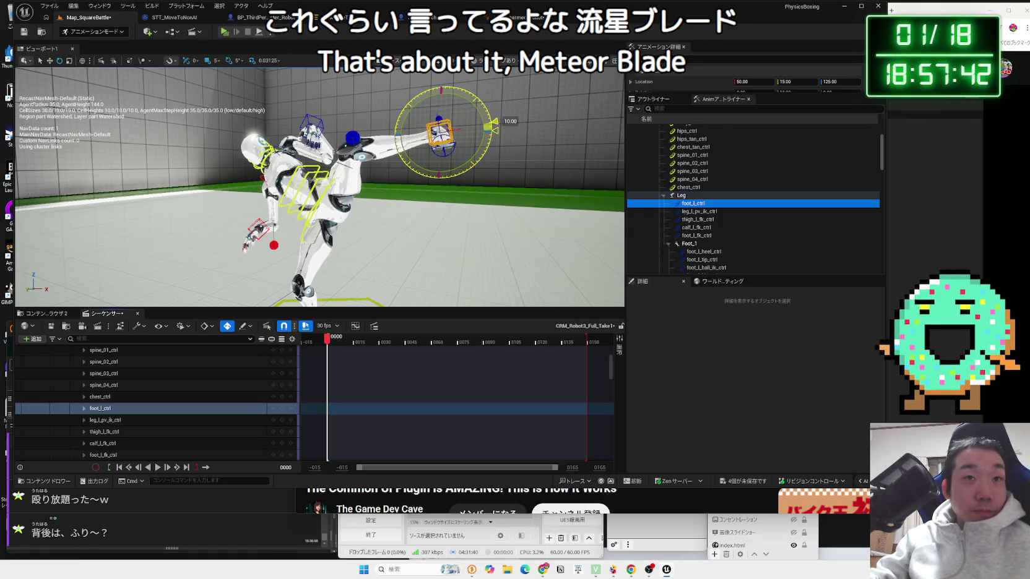
# Angle the kicking foot and twist spine_02_ctrl and spine_03_ctrl to 30 degrees
pyautogui.moveTo(495, 130)
pyautogui.mouseDown()
pyautogui.moveTo(496, 172)
pyautogui.moveTo(455, 159)
pyautogui.moveTo(421, 167)
pyautogui.mouseUp()
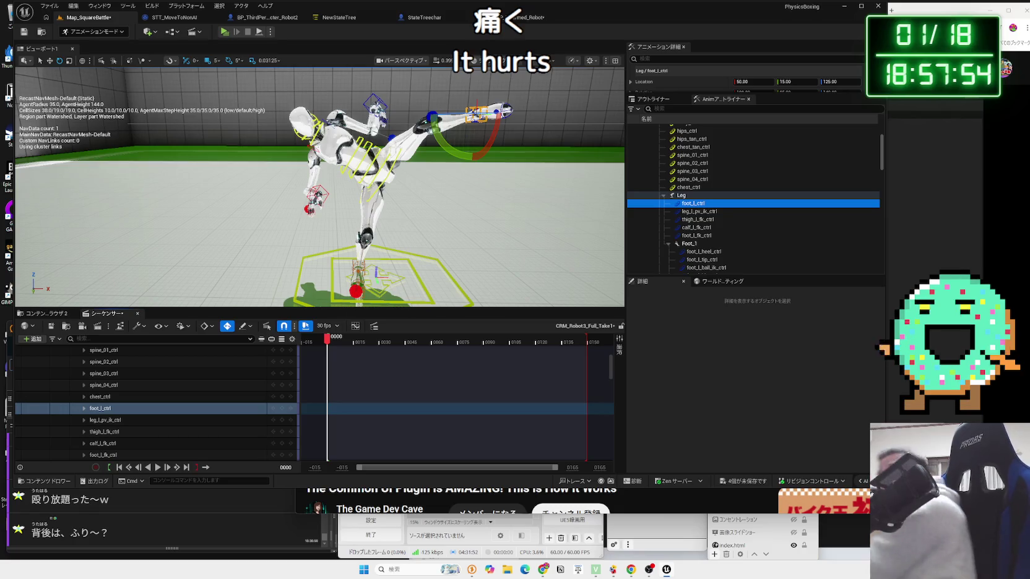
pyautogui.click(374, 152)
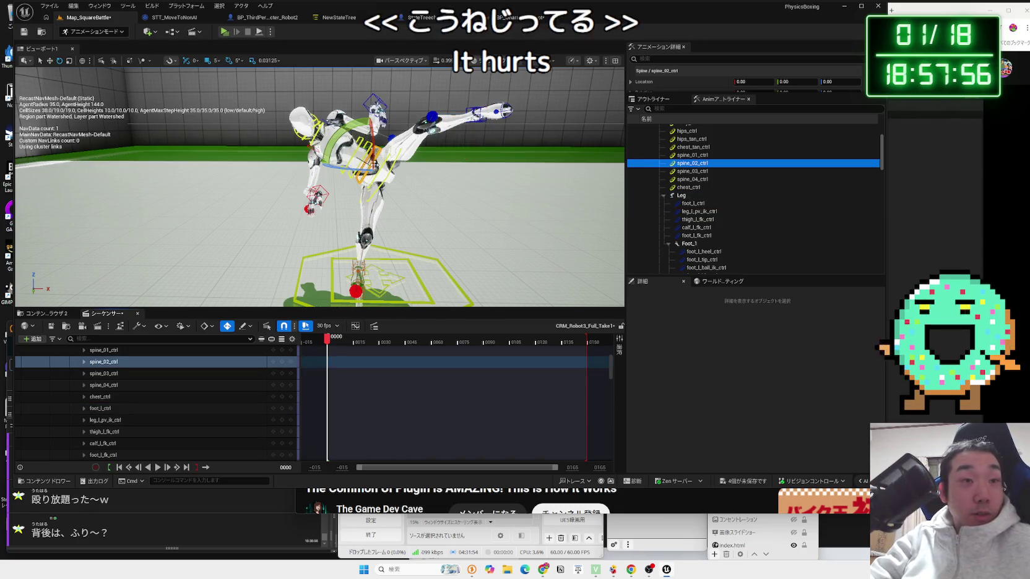
pyautogui.moveTo(374, 153); pyautogui.dragTo(371, 120)
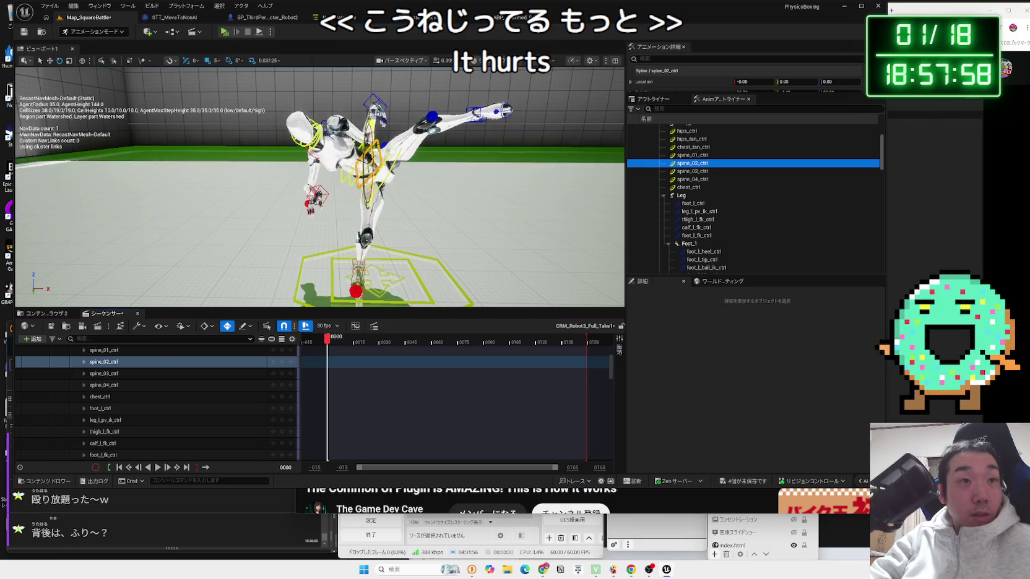
pyautogui.click(371, 124)
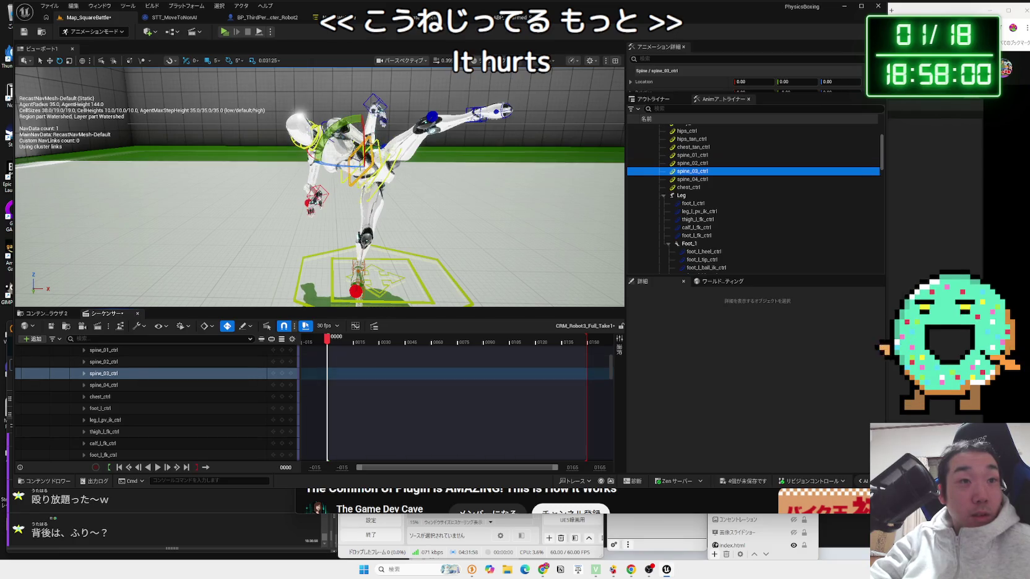
pyautogui.moveTo(371, 104); pyautogui.dragTo(374, 110)
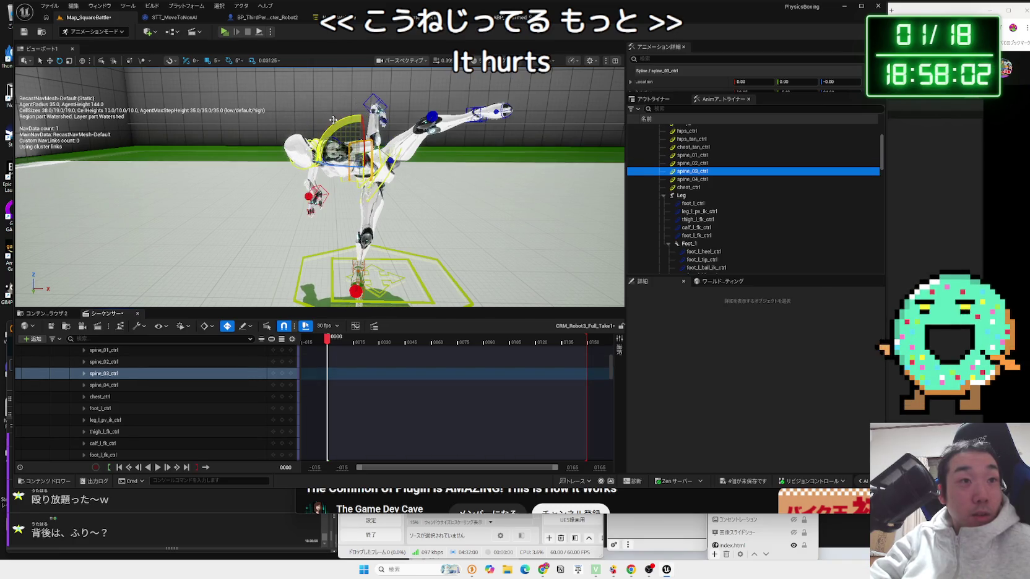
# Rotate neck_02_ctrl to turn the head, then open a new Chrome tab
pyautogui.click(309, 151)
pyautogui.moveTo(307, 121); pyautogui.dragTo(335, 159)
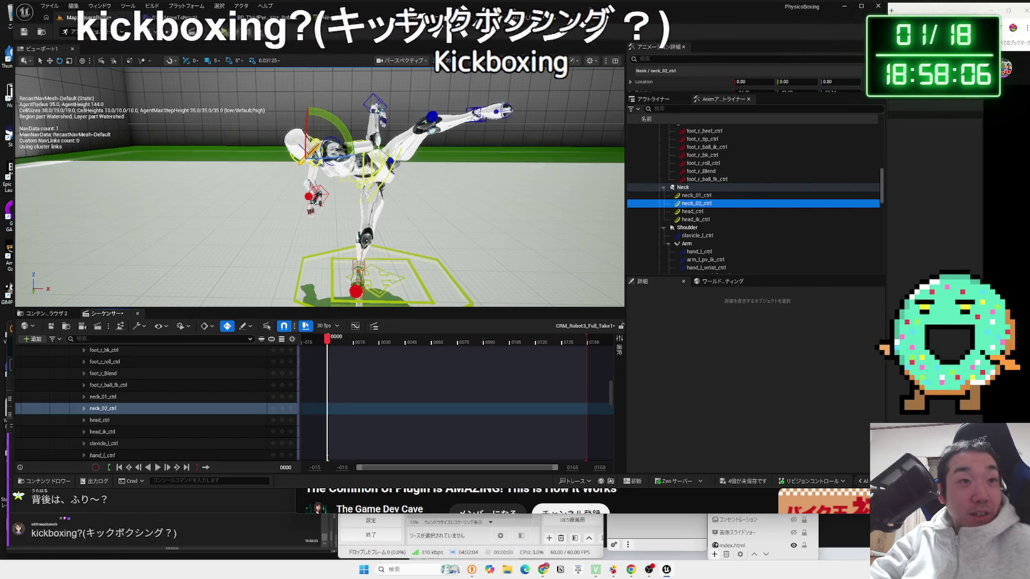
pyautogui.click(381, 102)
pyautogui.click(381, 103)
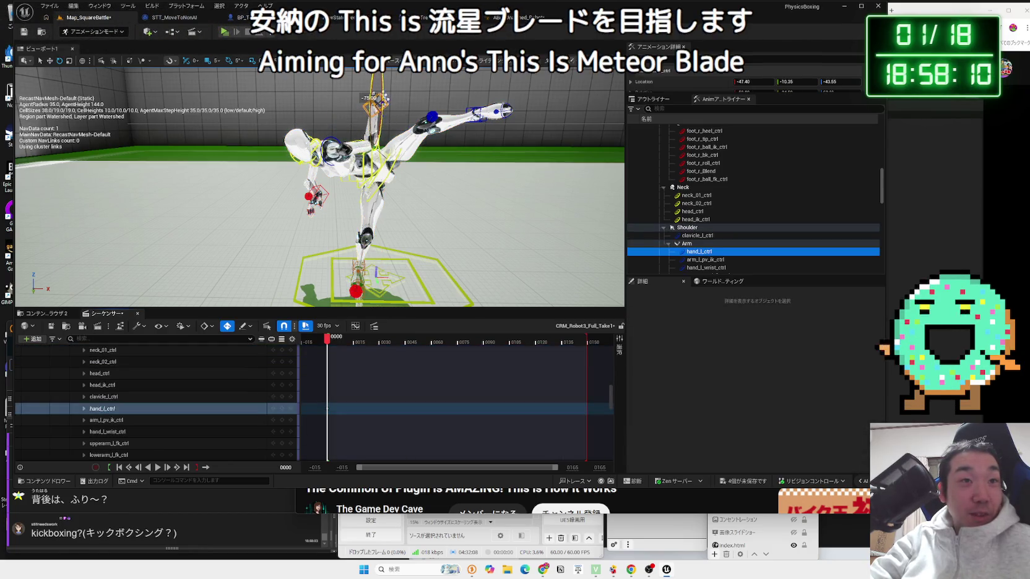
pyautogui.click(891, 10)
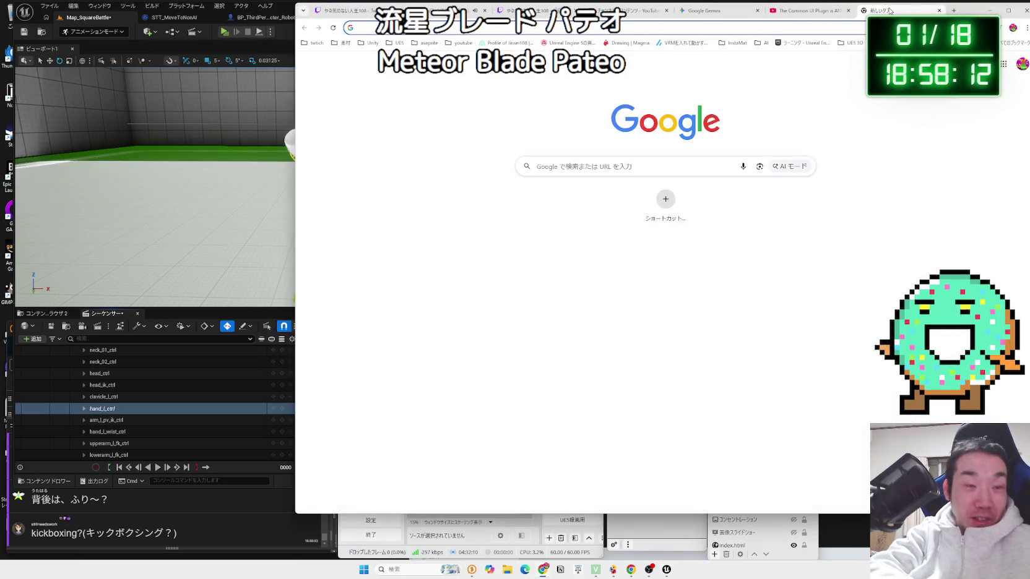
# Type 'ryuus' with Japanese IME conversion and search for 流星ブレード
pyautogui.write('ryuus')
pyautogui.press('BackSpace')
pyautogui.press('BackSpace')
pyautogui.press('BackSpace')
pyautogui.press('Zenkaku_Hankaku')
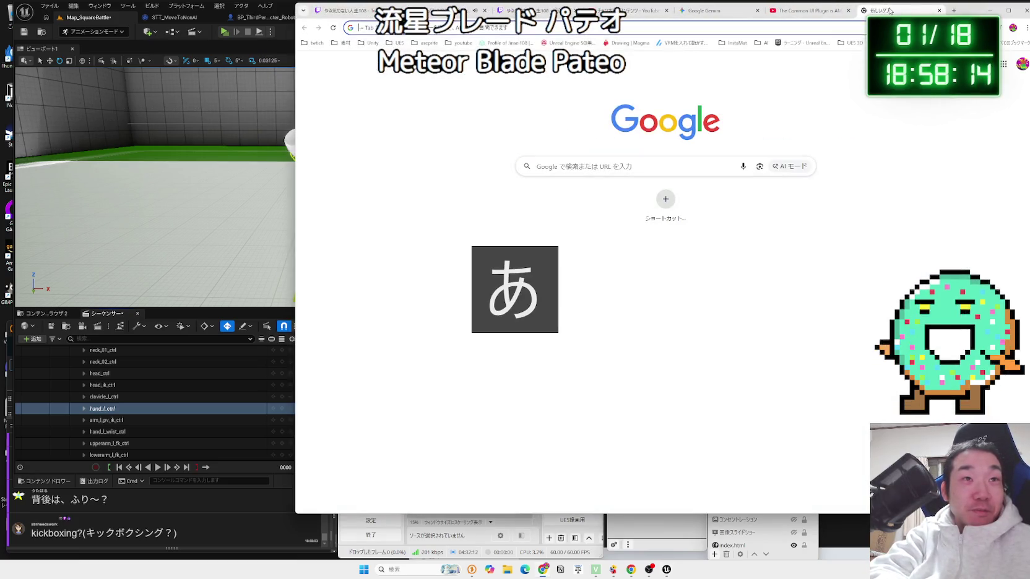
pyautogui.write('ryuus')
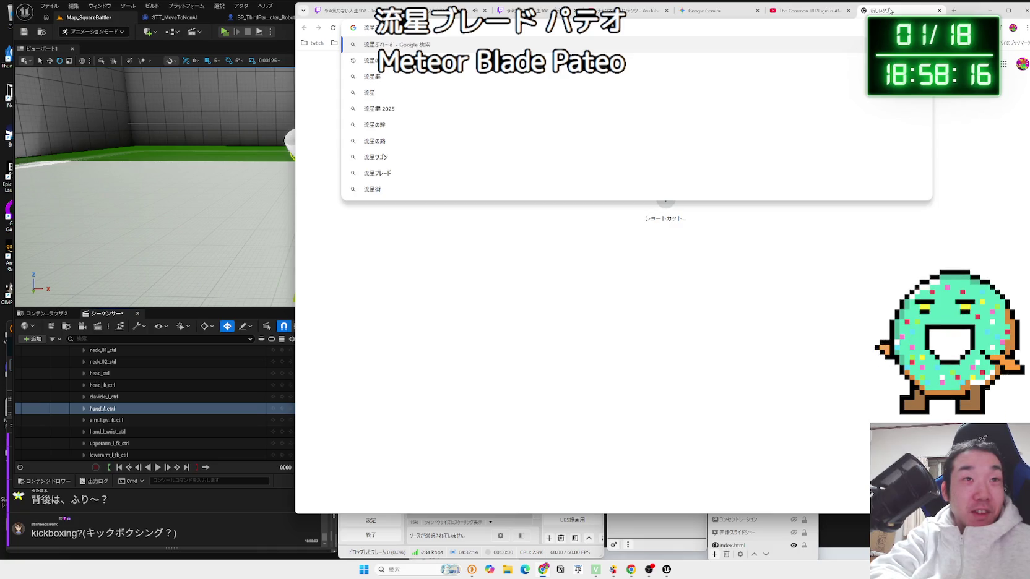
pyautogui.press('Return')
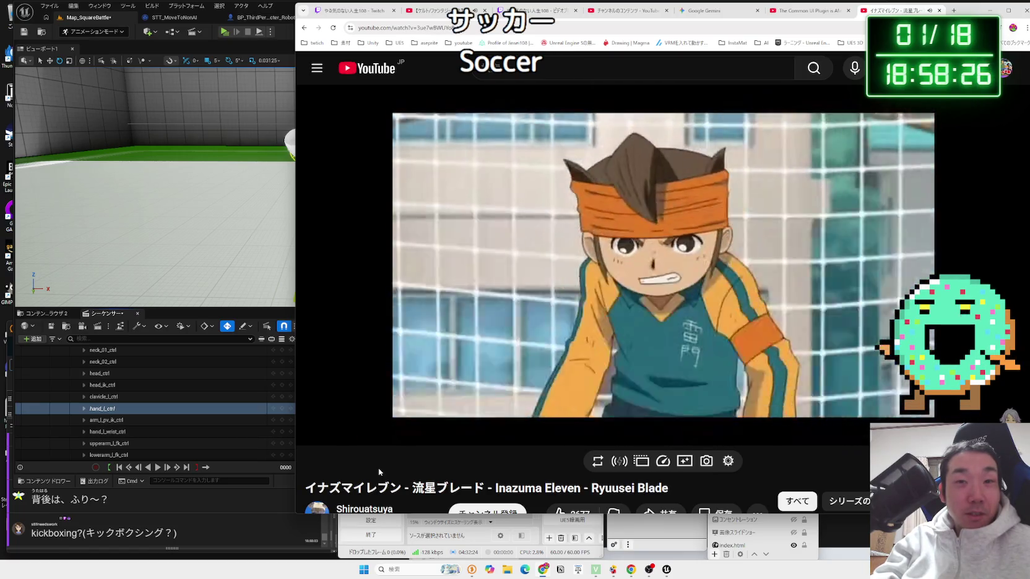
# Replay the Ryuusei Blade move from about 0:12 of the Inazuma Eleven video
pyautogui.moveTo(965, 9); pyautogui.dragTo(811, 9)
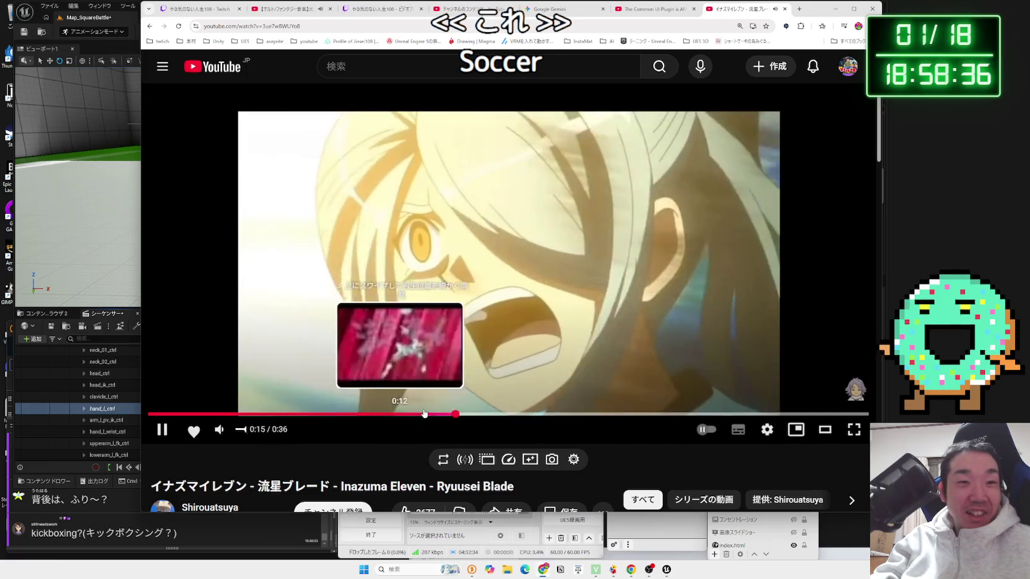
pyautogui.click(424, 414)
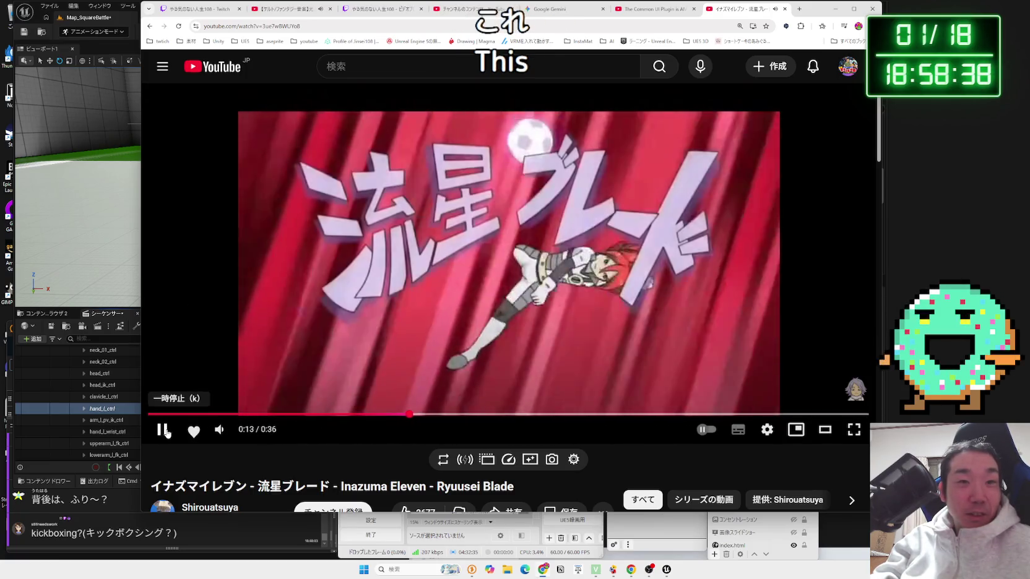
pyautogui.click(164, 429)
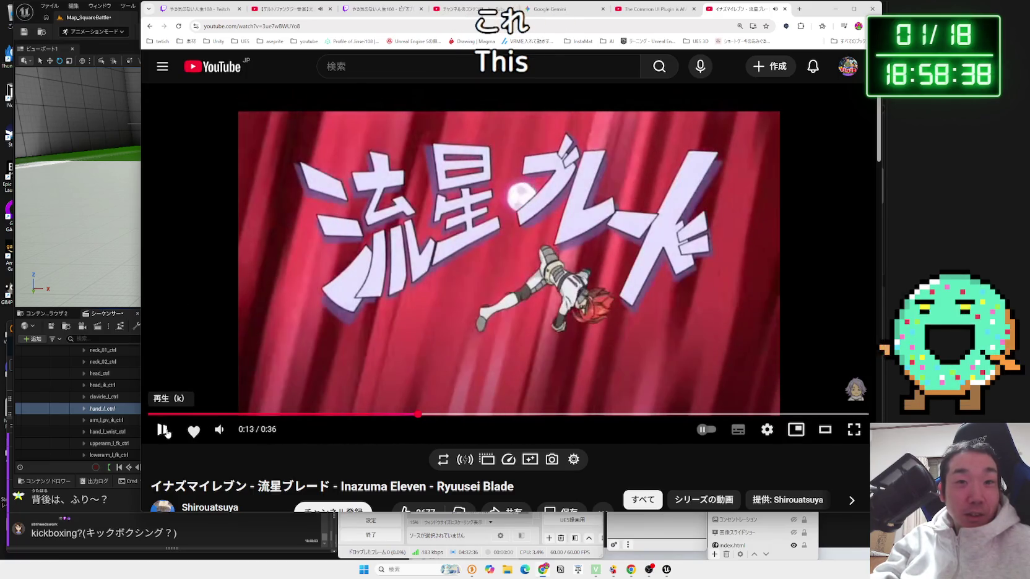
pyautogui.click(164, 430)
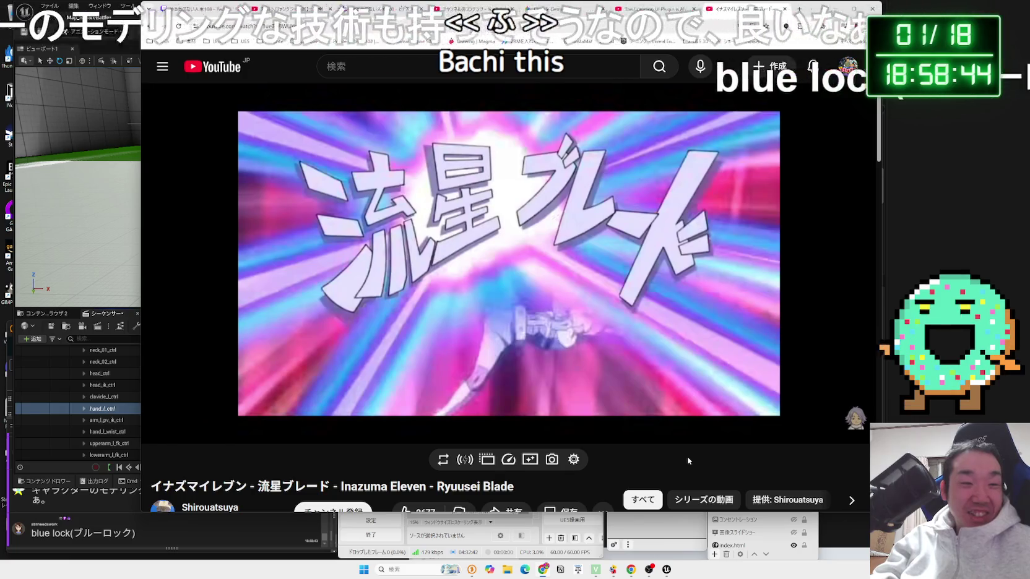
# Select the modelling remark in a viewer comment, then shift the browser right to uncover Unreal
pyautogui.click(148, 534)
pyautogui.moveTo(68, 501); pyautogui.dragTo(263, 490)
pyautogui.moveTo(89, 490); pyautogui.dragTo(240, 491)
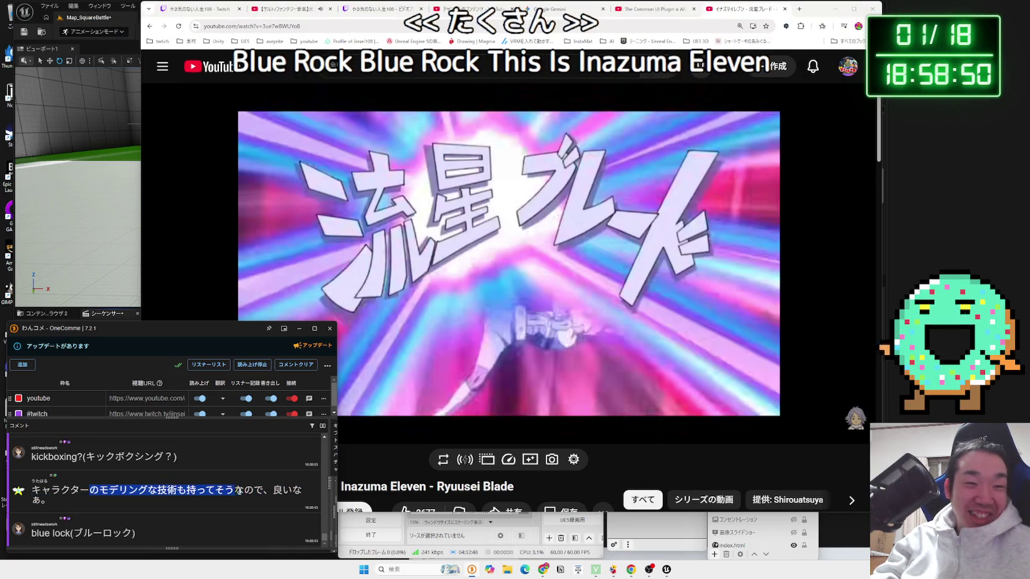
pyautogui.click(161, 371)
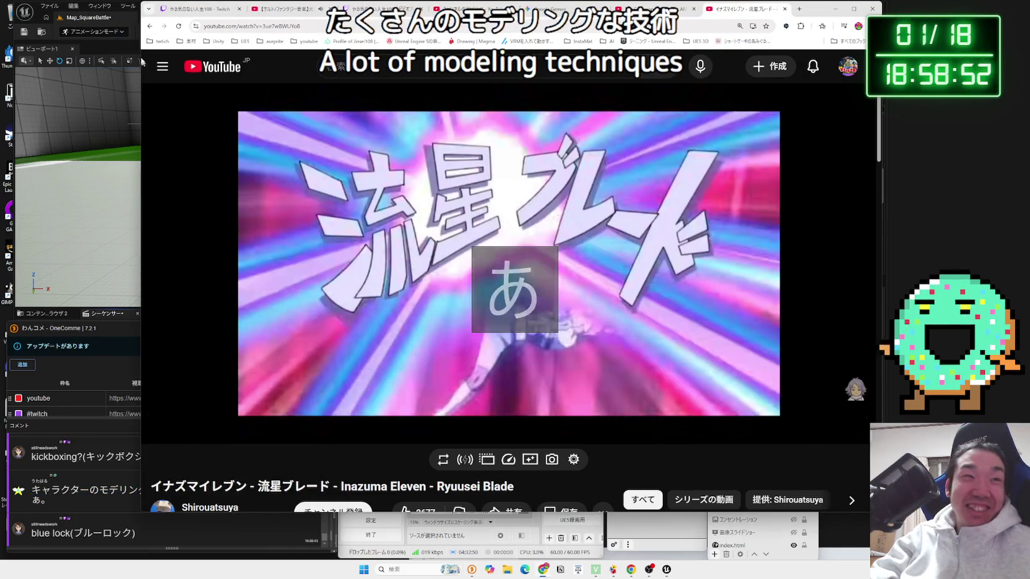
pyautogui.click(108, 23)
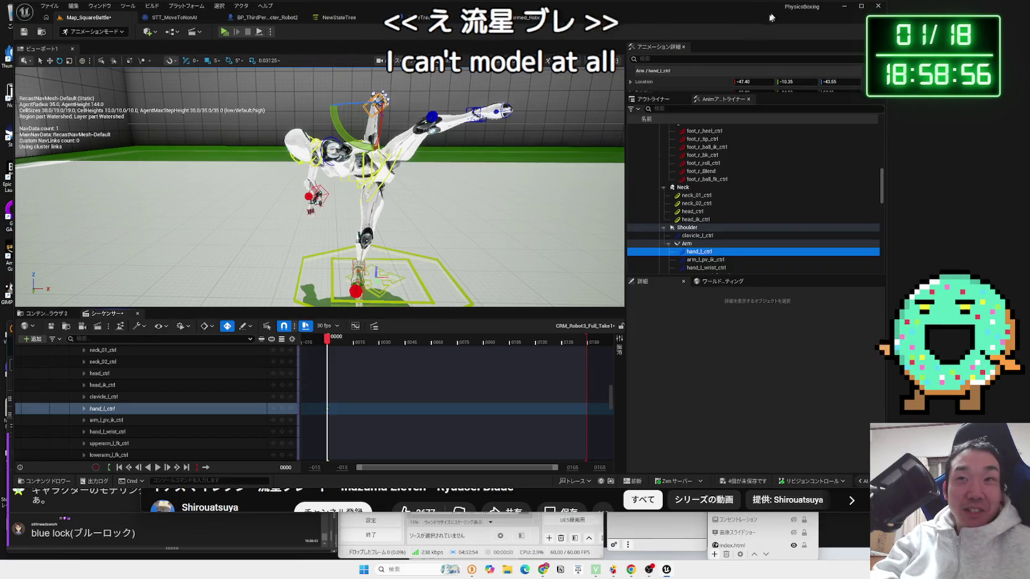
pyautogui.click(545, 569)
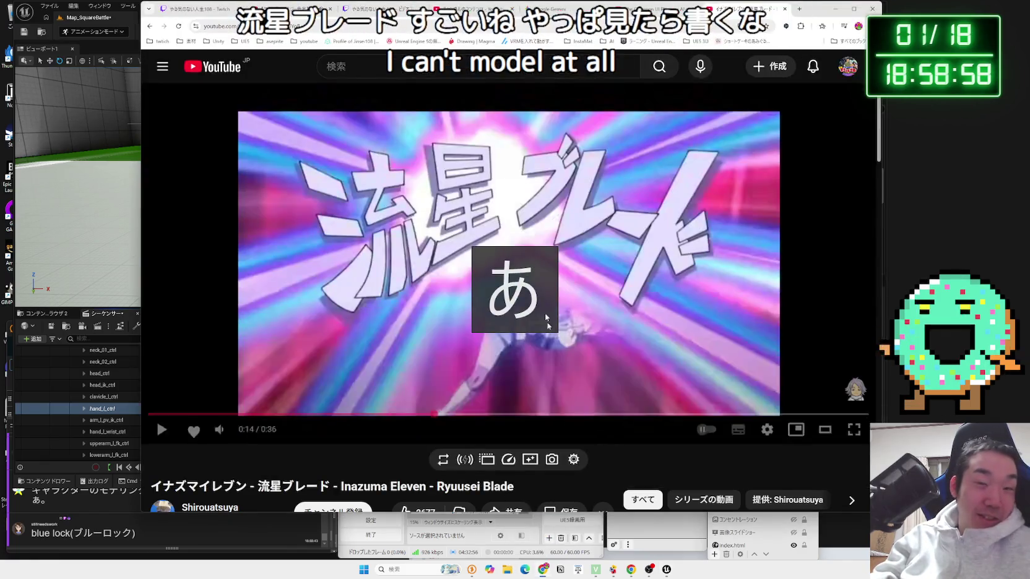
pyautogui.moveTo(142, 105); pyautogui.dragTo(348, 106)
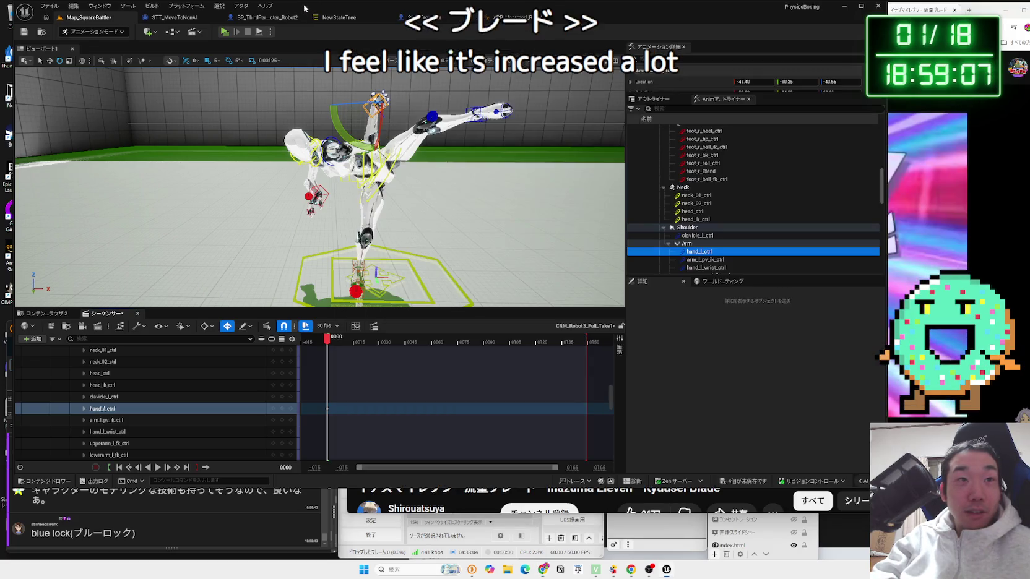
pyautogui.click(326, 159)
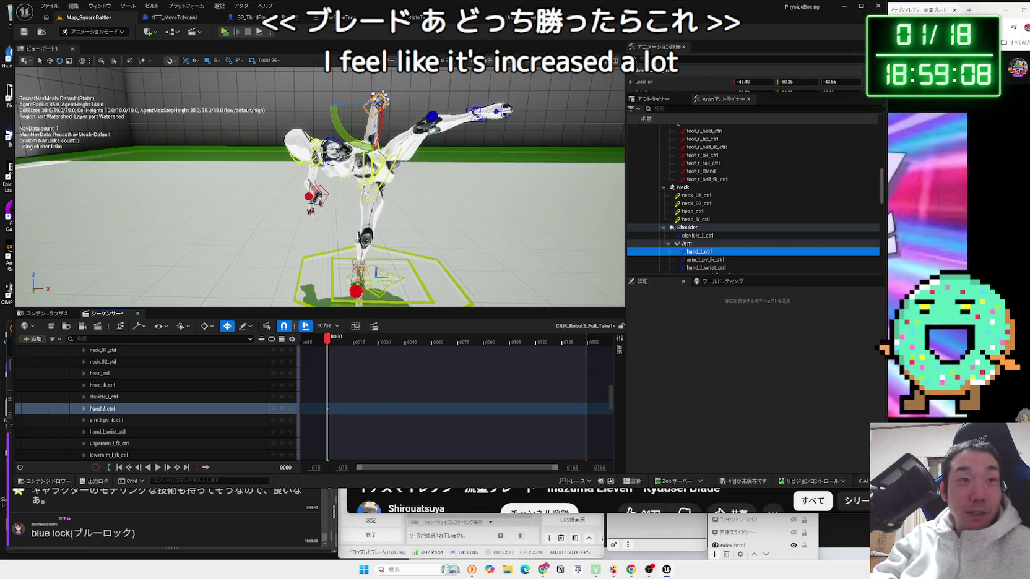
# Twist the upper body at spine_02_ctrl, then check spine_03_ctrl and spine_04_ctrl
pyautogui.click(696, 195)
pyautogui.press('f')
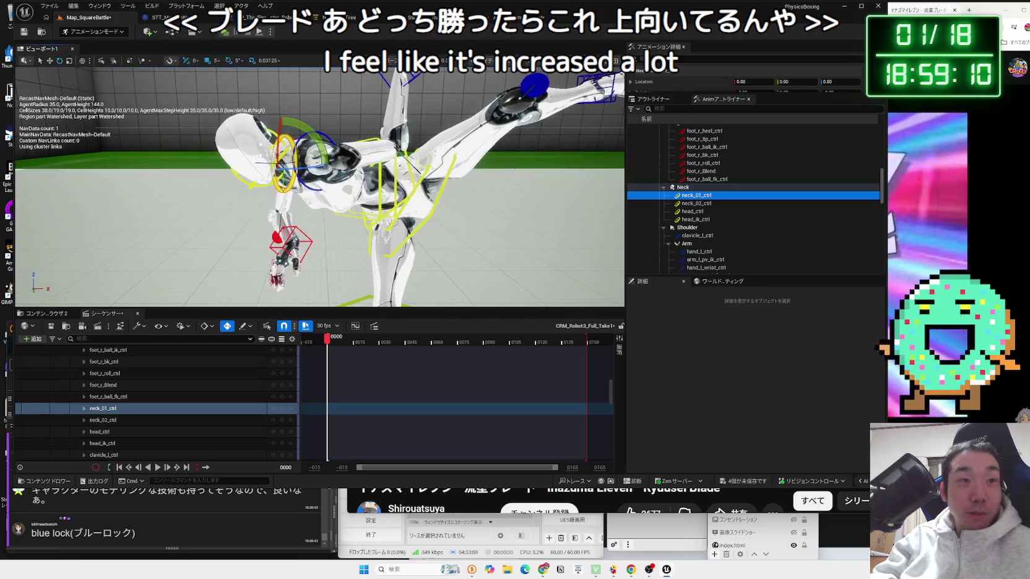
pyautogui.click(373, 186)
pyautogui.moveTo(365, 181); pyautogui.dragTo(363, 217)
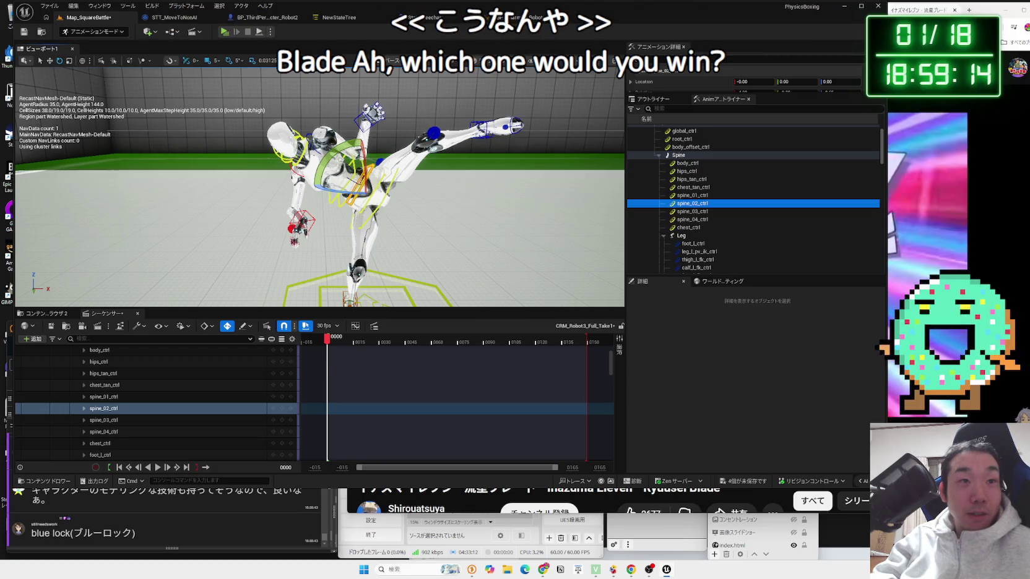
pyautogui.click(362, 217)
pyautogui.click(355, 176)
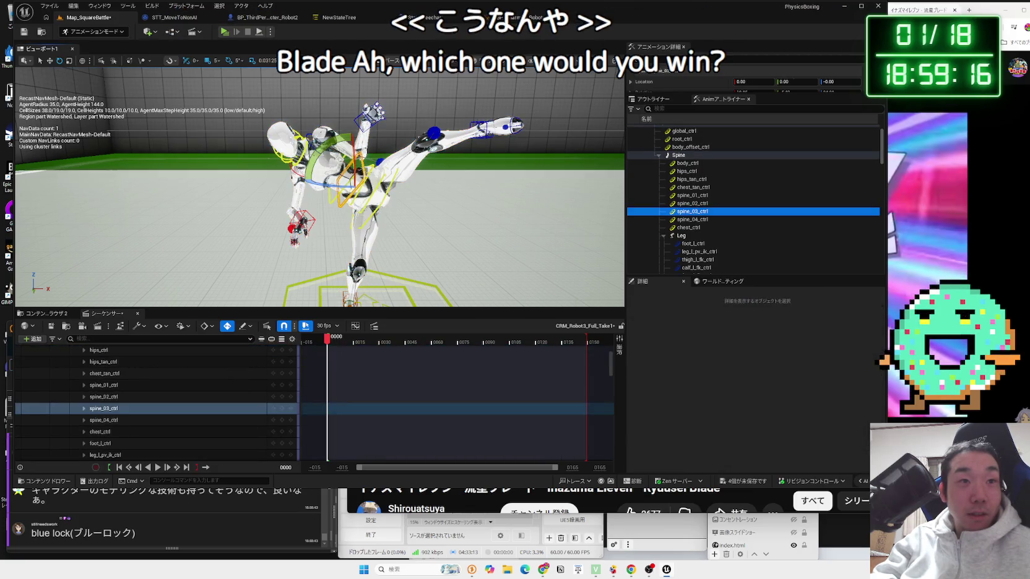
pyautogui.click(342, 180)
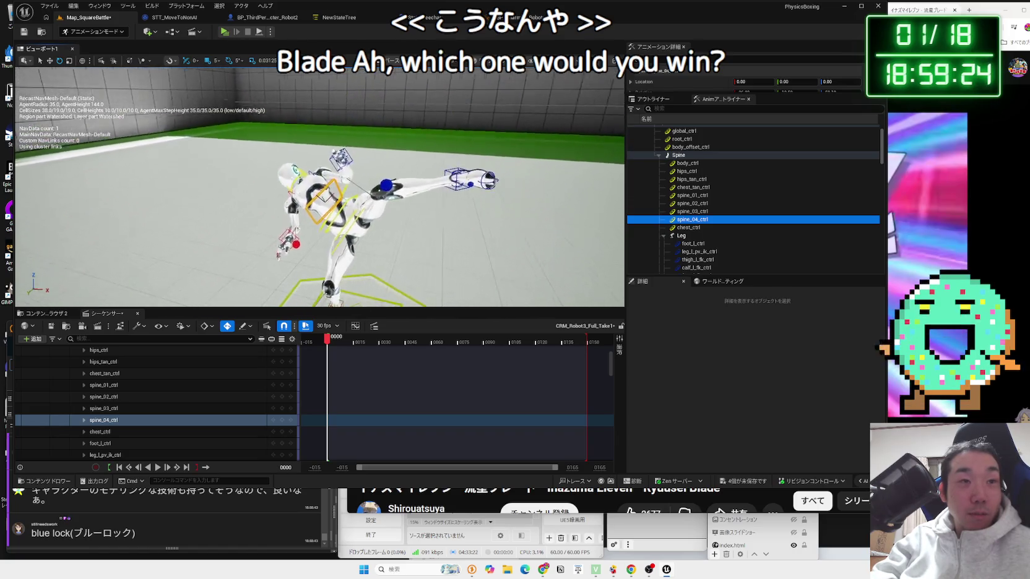
pyautogui.moveTo(387, 148); pyautogui.dragTo(388, 148)
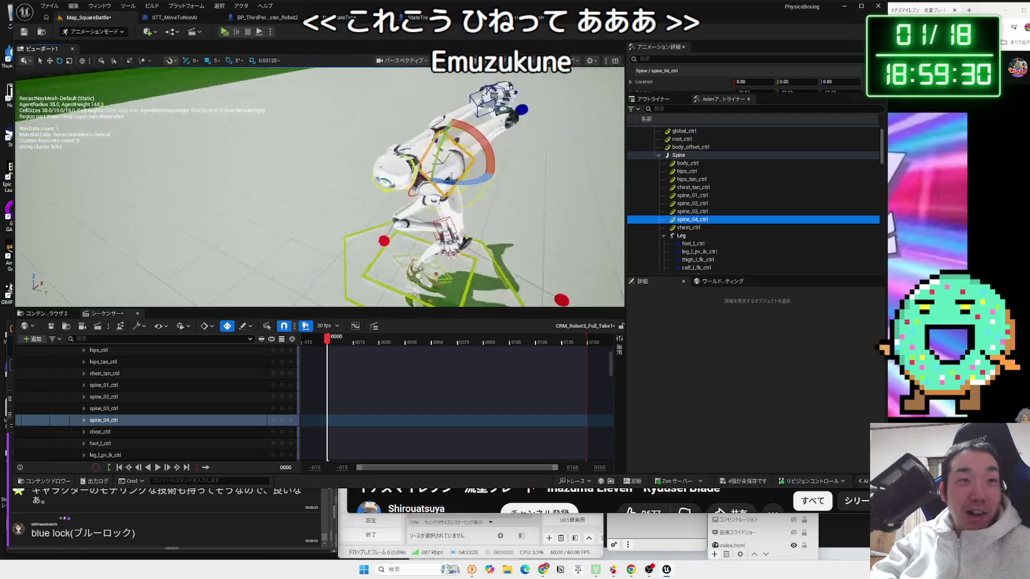
pyautogui.moveTo(391, 241); pyautogui.dragTo(392, 241)
# Rotate hand_r_ctrl further from a close-up view of the right hand
pyautogui.click(392, 241)
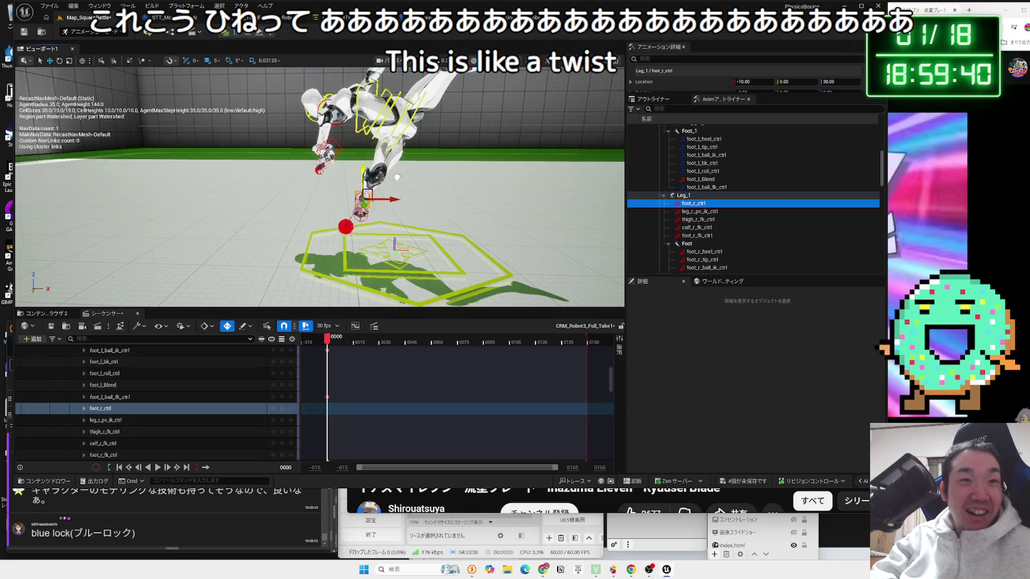
pyautogui.moveTo(371, 227)
pyautogui.mouseDown()
pyautogui.moveTo(342, 246)
pyautogui.moveTo(440, 245)
pyautogui.moveTo(397, 245)
pyautogui.mouseUp()
pyautogui.click(440, 245)
pyautogui.click(367, 220)
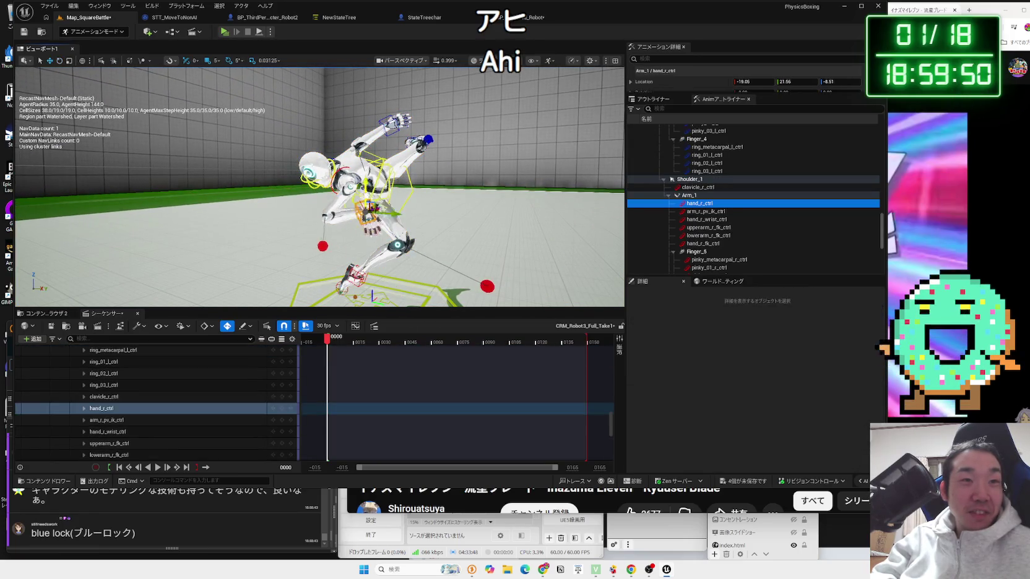
pyautogui.press('e')
pyautogui.moveTo(351, 116); pyautogui.dragTo(334, 146)
pyautogui.moveTo(336, 207)
pyautogui.mouseDown()
pyautogui.moveTo(368, 173)
pyautogui.moveTo(277, 155)
pyautogui.mouseUp()
pyautogui.moveTo(343, 130); pyautogui.dragTo(347, 142)
pyautogui.moveTo(282, 150)
pyautogui.mouseDown()
pyautogui.moveTo(351, 220)
pyautogui.moveTo(396, 221)
pyautogui.moveTo(371, 204)
pyautogui.moveTo(365, 179)
pyautogui.moveTo(433, 151)
pyautogui.mouseUp()
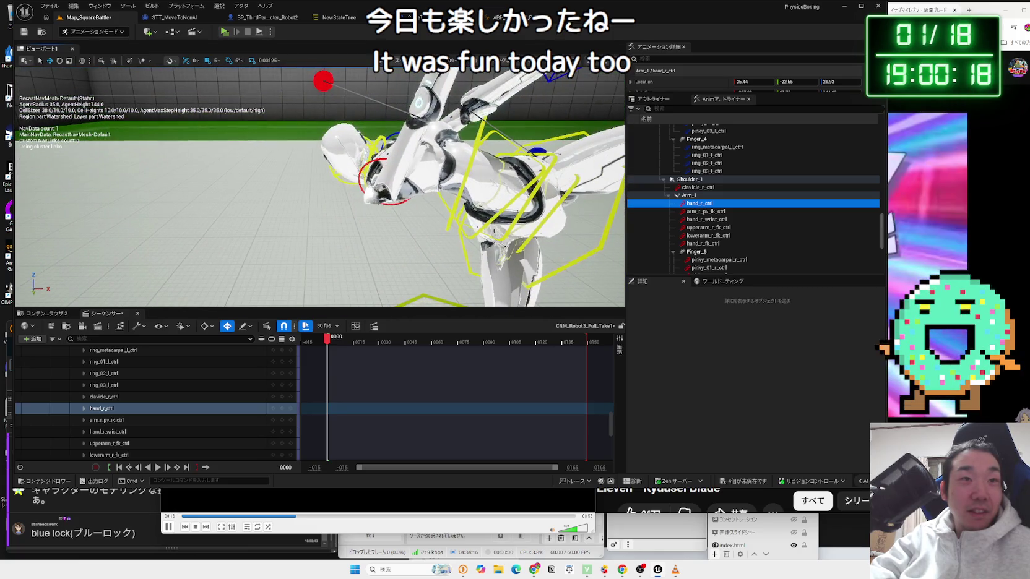
# Inspect clavicle_r_ctrl and body_ctrl (0, 0, -5) while orbiting around the tilted robot
pyautogui.click(375, 169)
pyautogui.click(375, 186)
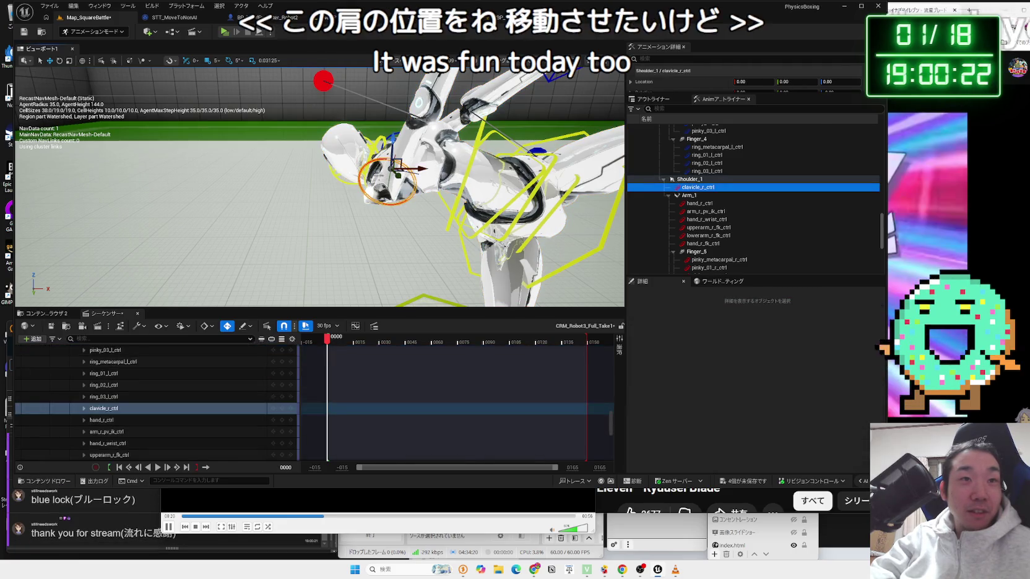
pyautogui.scroll(-10, 320, 186)
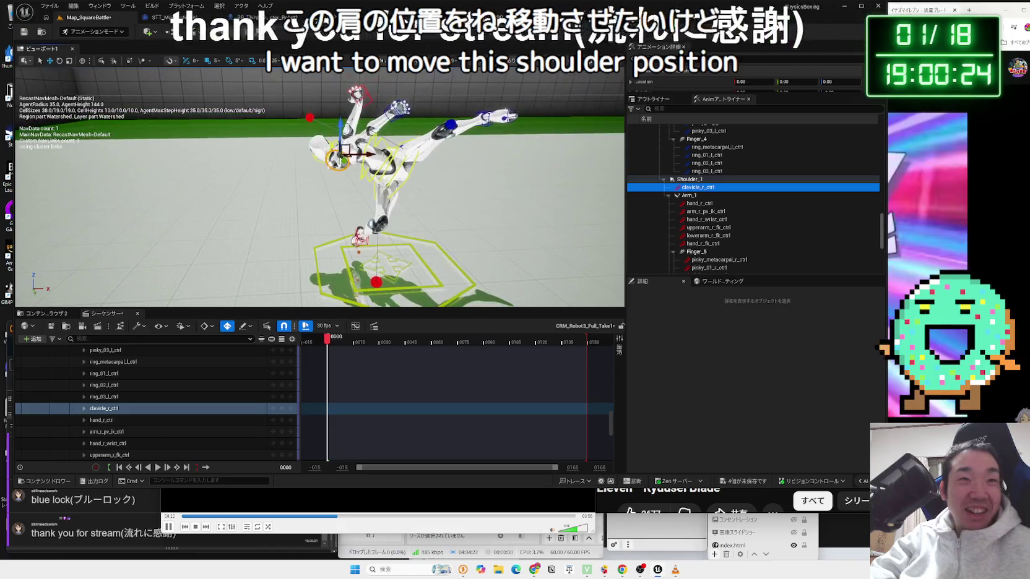
pyautogui.scroll(5, 372, 186)
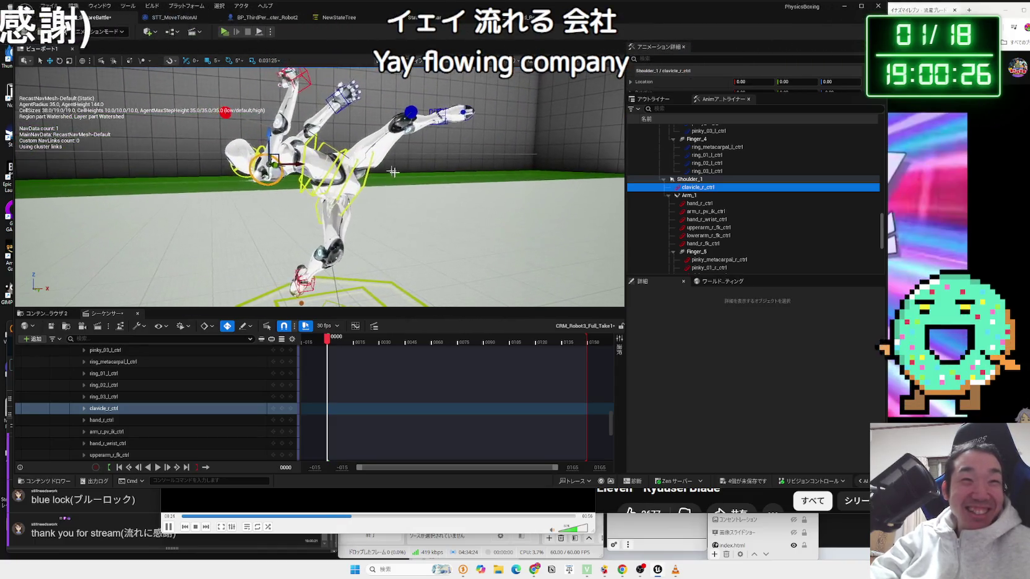
pyautogui.click(431, 199)
pyautogui.moveTo(431, 199)
pyautogui.mouseDown()
pyautogui.moveTo(396, 200)
pyautogui.moveTo(419, 211)
pyautogui.moveTo(420, 201)
pyautogui.mouseUp()
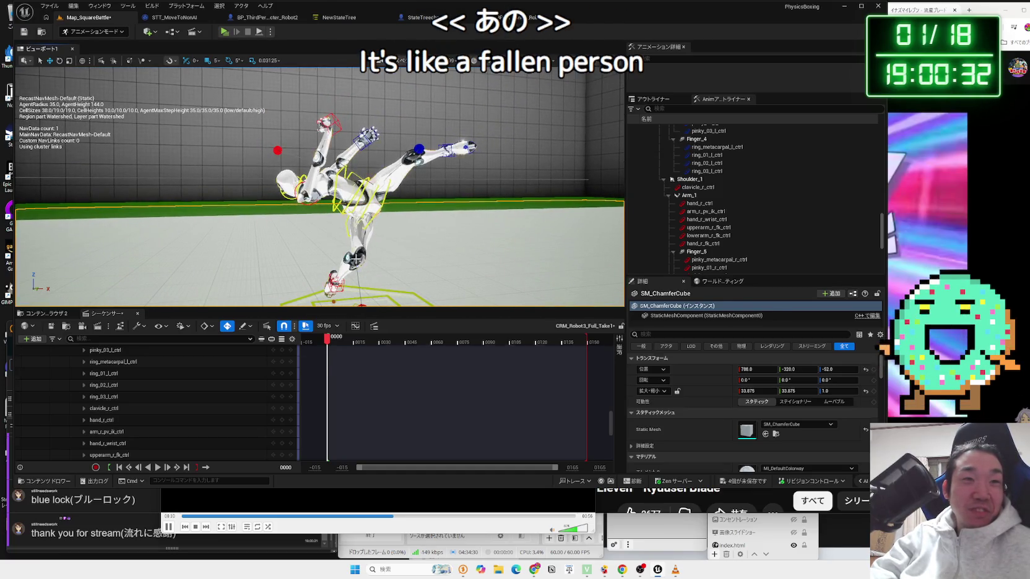
pyautogui.click(374, 217)
pyautogui.moveTo(374, 302); pyautogui.dragTo(379, 270)
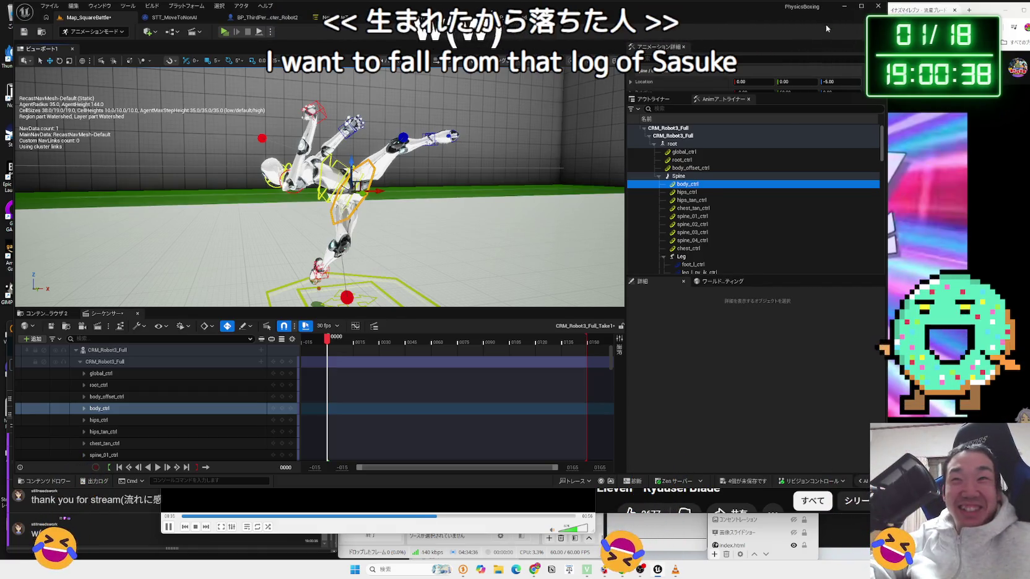
# Search Google for 'SASUKE 丸太' in a new browser tab
pyautogui.click(967, 11)
pyautogui.write('さすk')
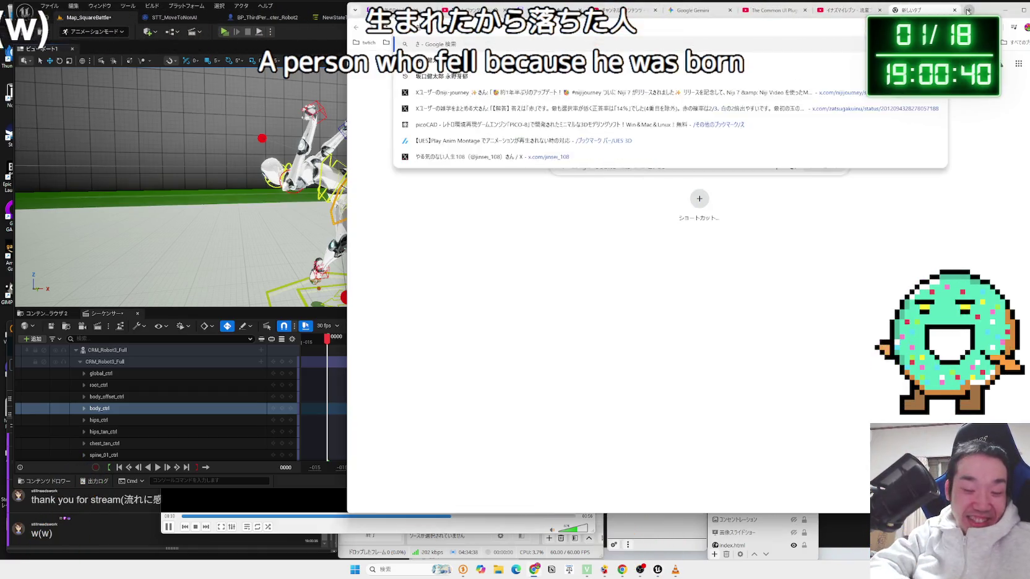
pyautogui.press('space')
pyautogui.press('space')
pyautogui.press('space')
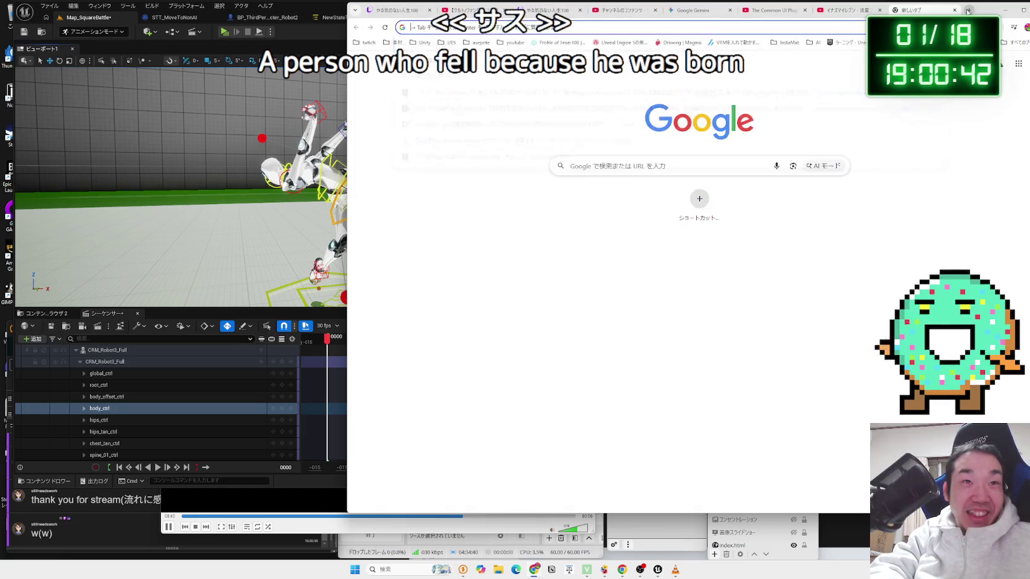
pyautogui.write('丸太')
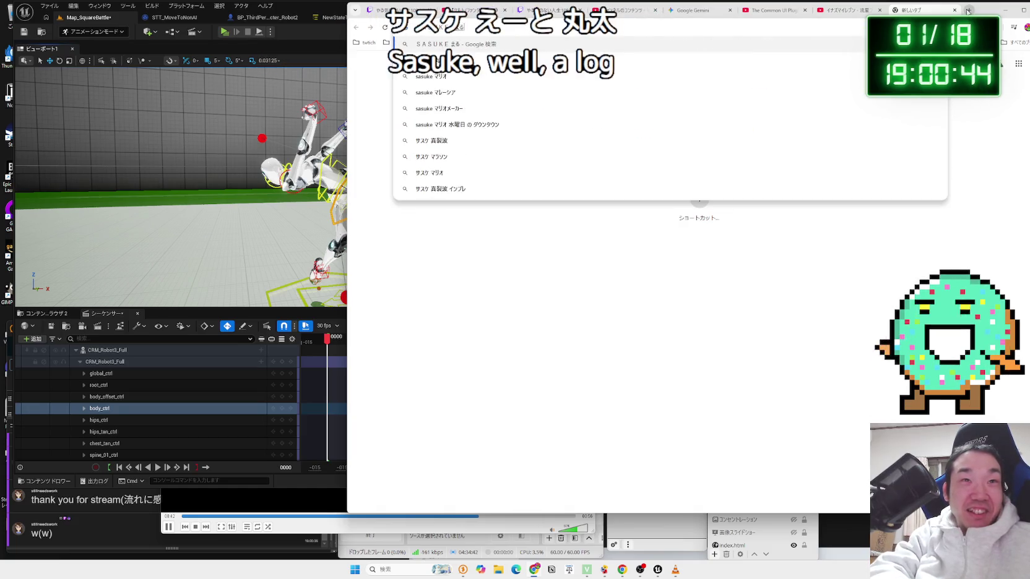
pyautogui.press('Return')
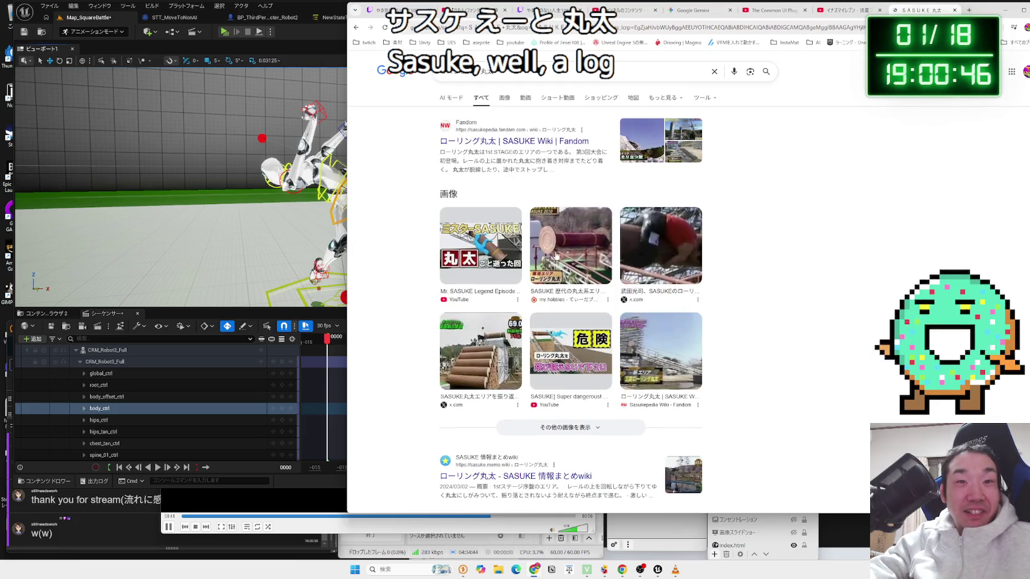
# Refine the search to 'SASUKE ローリング丸太' and filter to 動画 (Videos) results
pyautogui.click(475, 79)
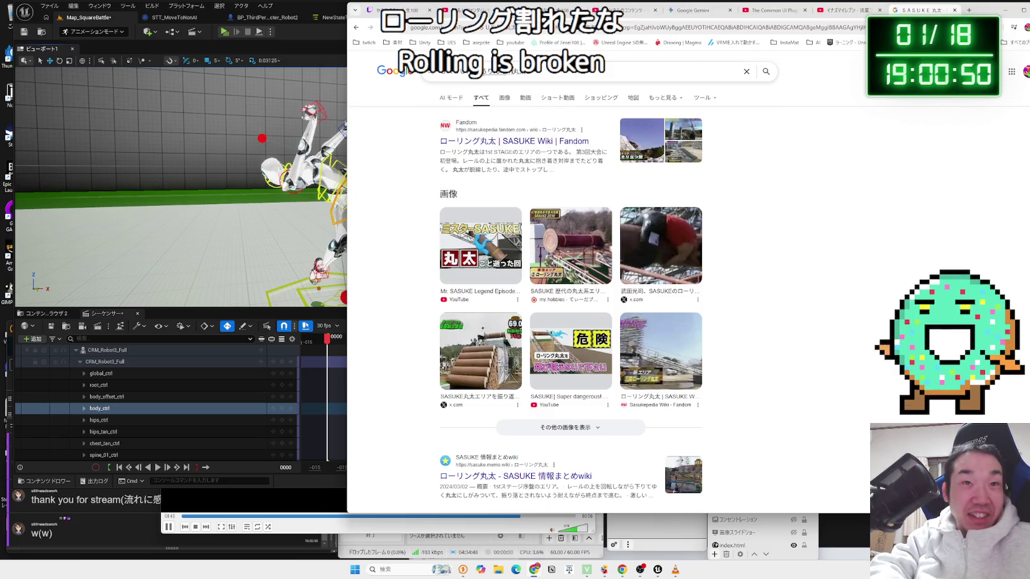
pyautogui.write('ローリング丸太')
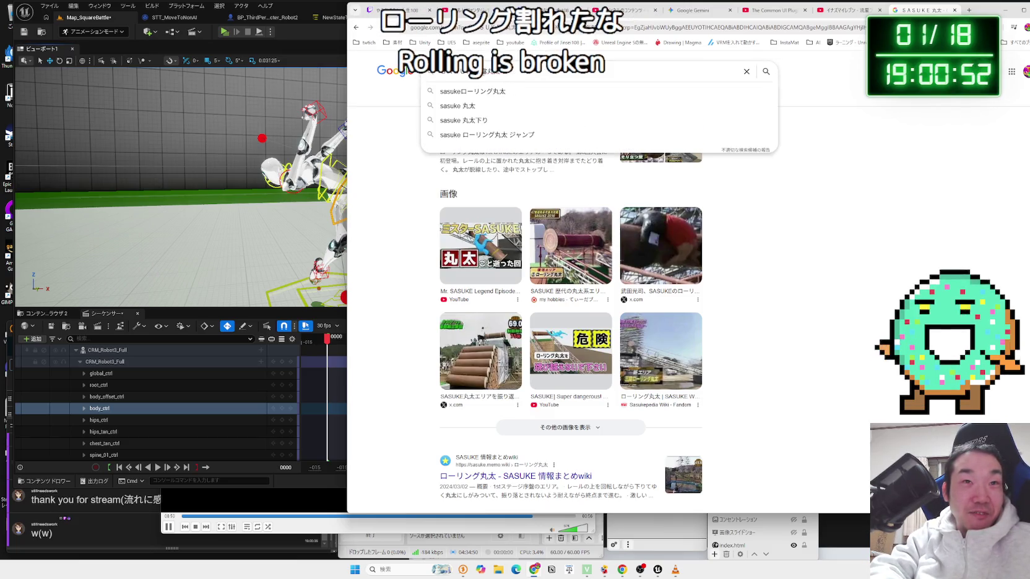
pyautogui.write('ング丸太')
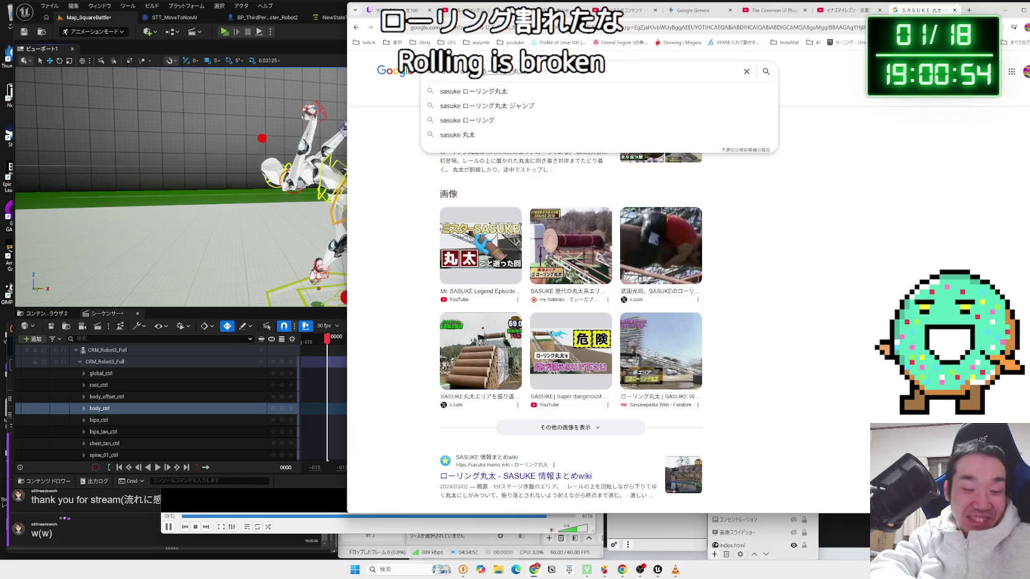
pyautogui.press('Return')
pyautogui.click(521, 100)
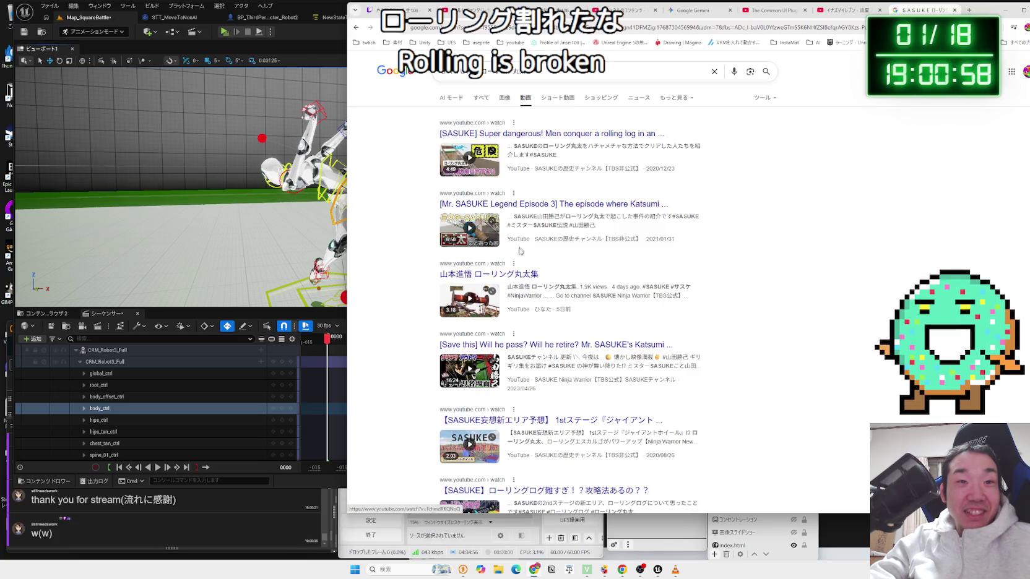
# Watch the 山本進悟 ローリング丸太集 video, rewind to an earlier run, then return to Unreal
pyautogui.click(515, 274)
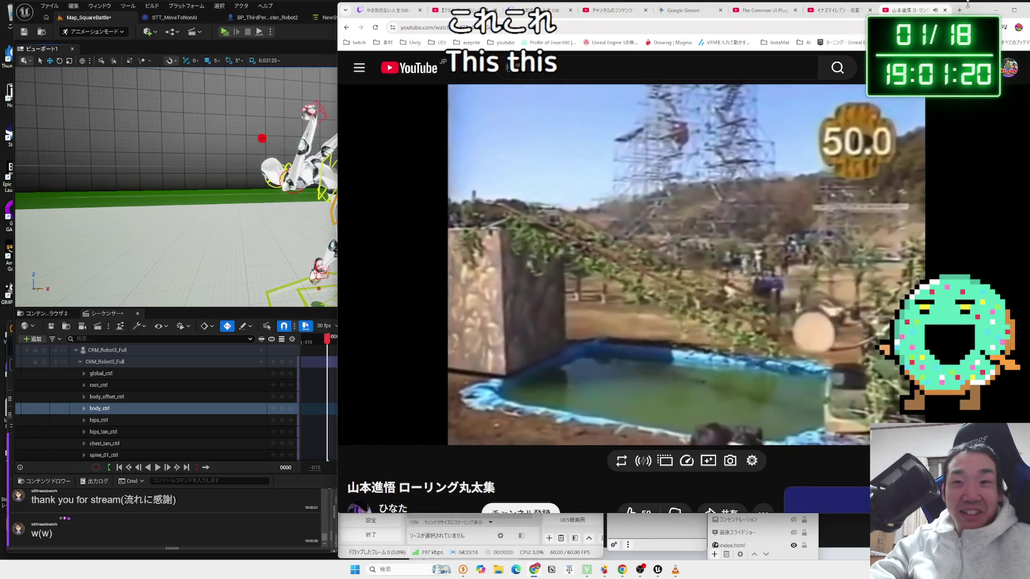
pyautogui.moveTo(968, 5); pyautogui.dragTo(854, 10)
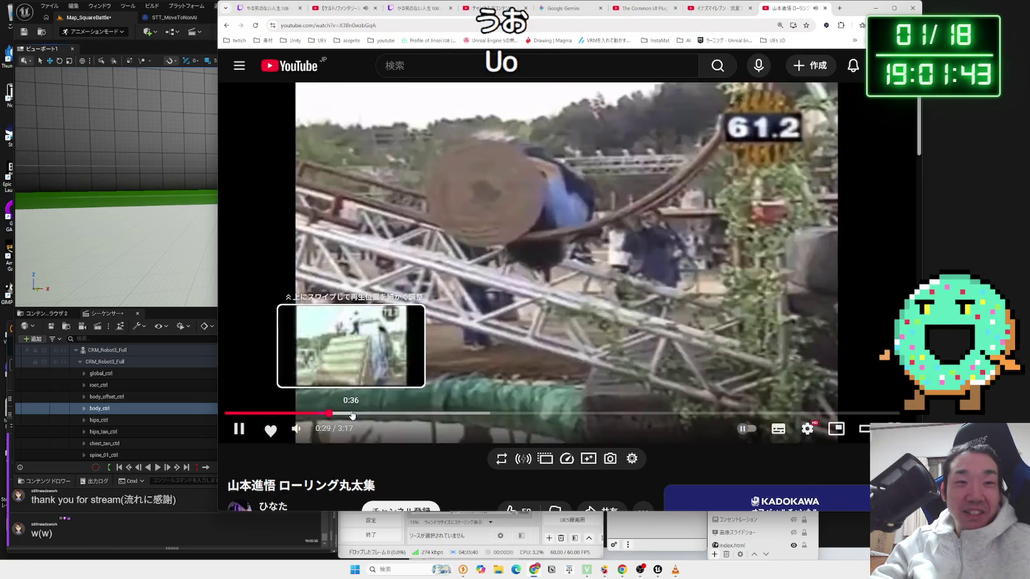
pyautogui.click(352, 414)
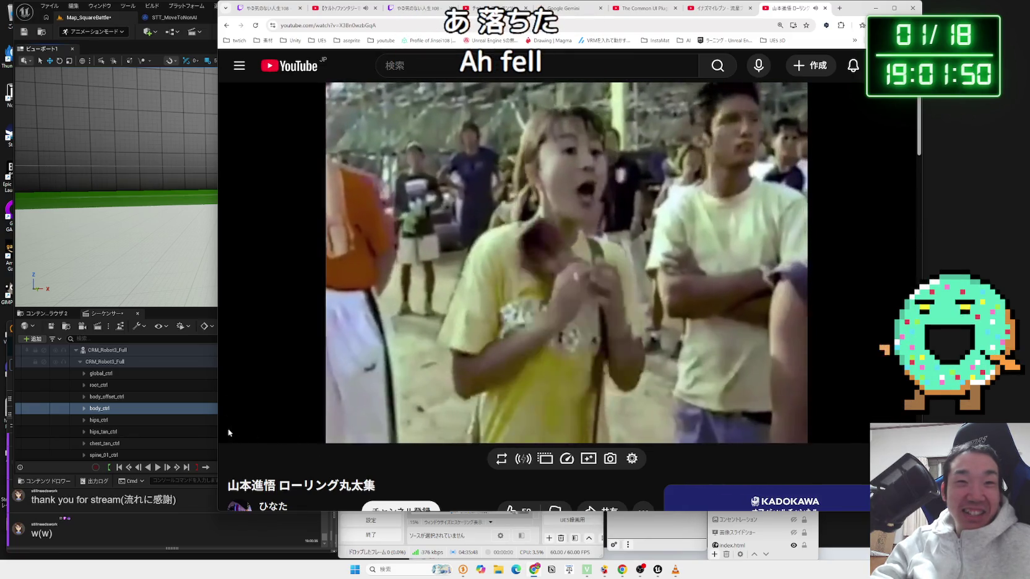
pyautogui.hotkey('alt', 'Tab')
pyautogui.moveTo(352, 249); pyautogui.dragTo(323, 223)
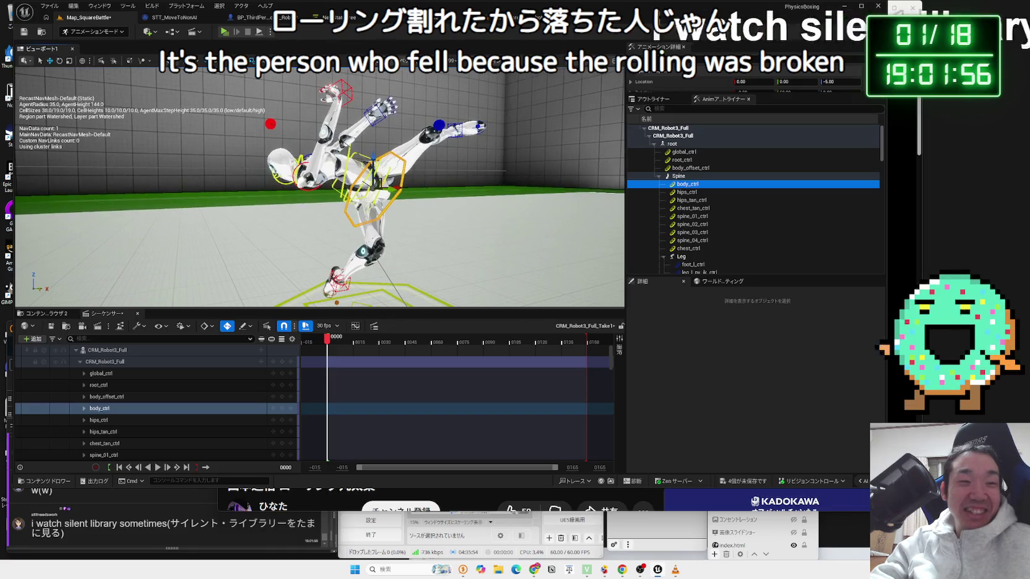
# Select 'silent library' in the latest OneComme viewer comment and search Google for it
pyautogui.click(67, 524)
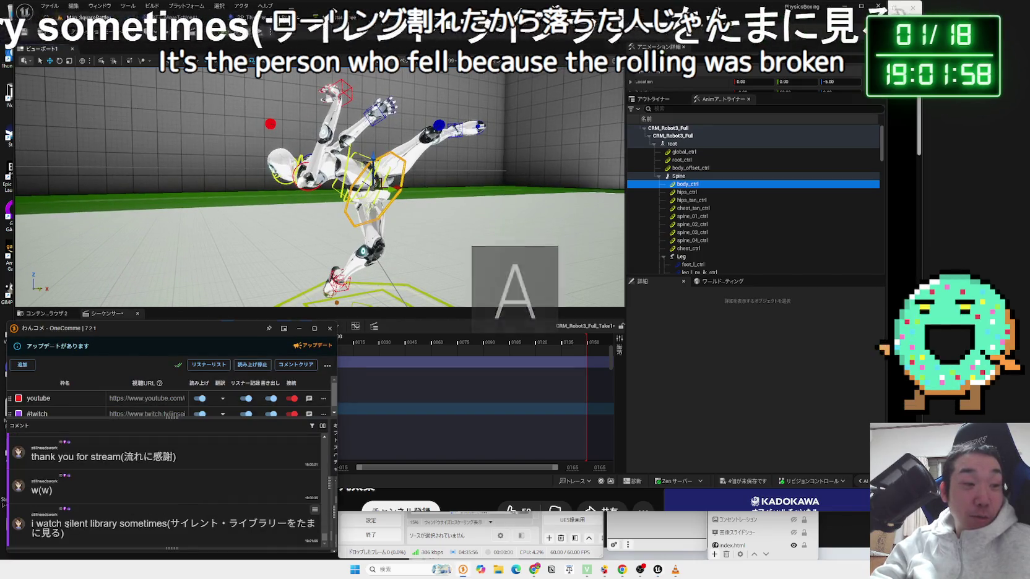
pyautogui.moveTo(65, 524); pyautogui.dragTo(117, 524)
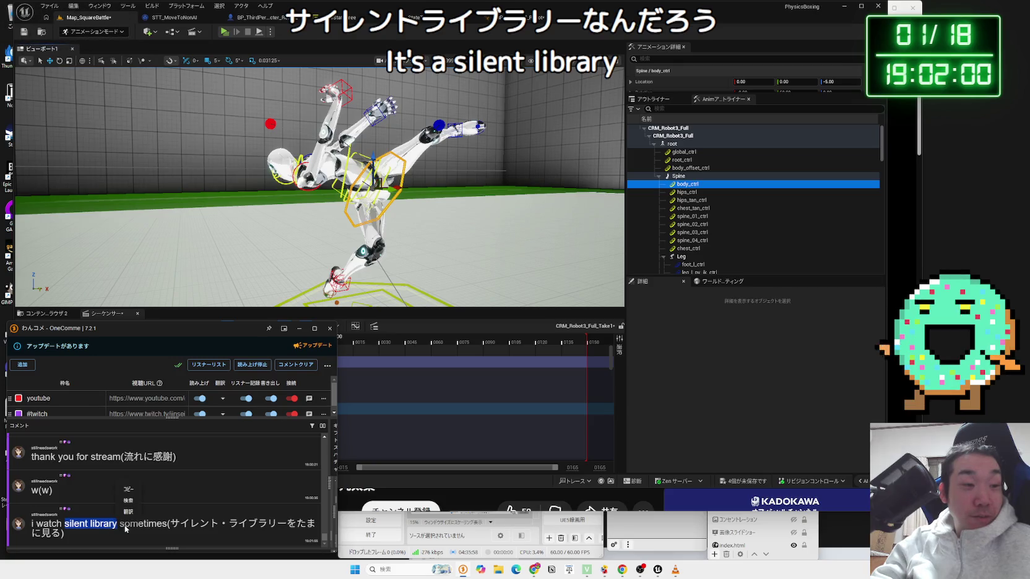
pyautogui.click(134, 502)
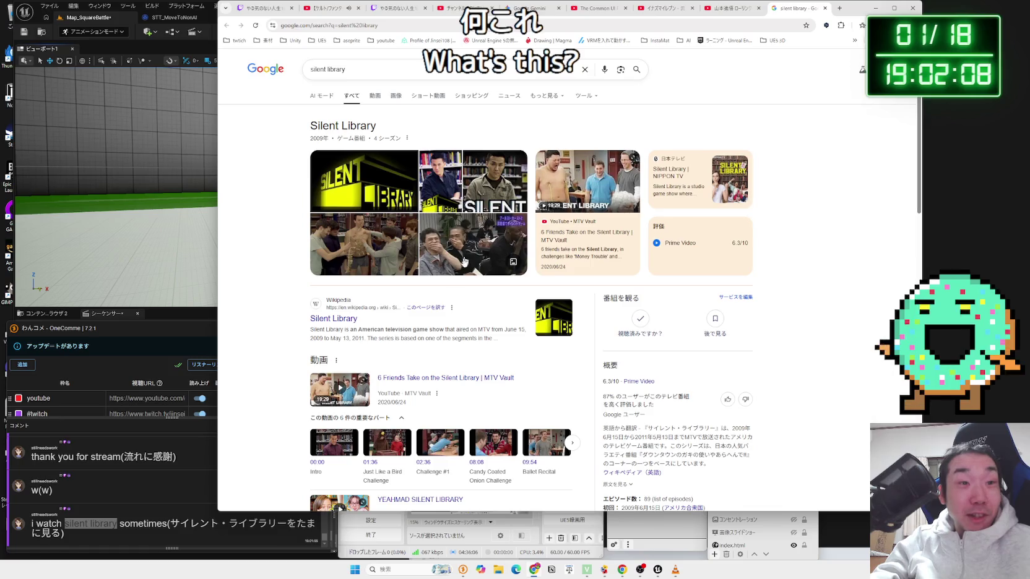
# Read the Silent Library Wikipedia article translated into 日本語, then go back to the results
pyautogui.click(334, 319)
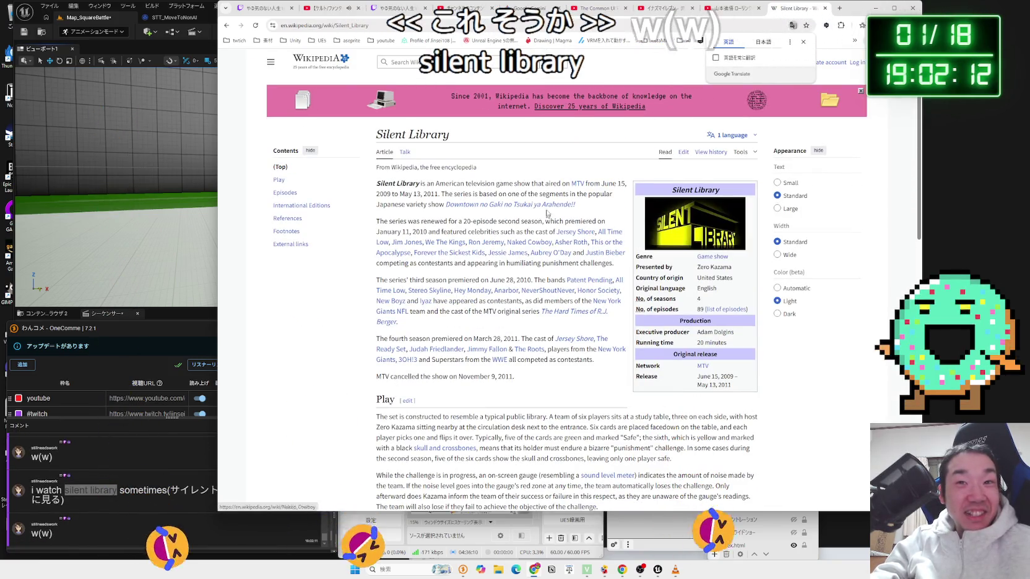
pyautogui.click(762, 42)
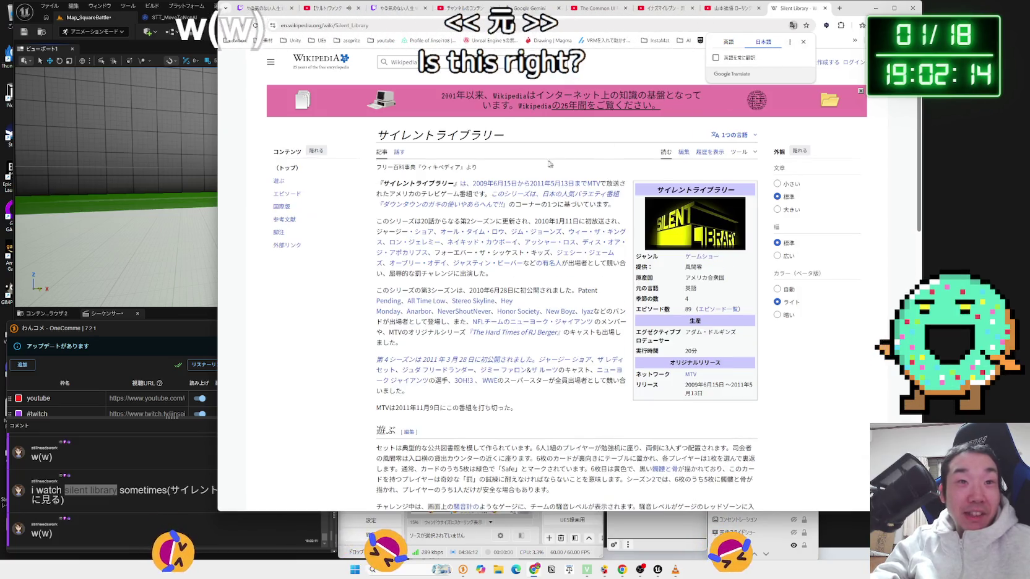
pyautogui.moveTo(632, 179); pyautogui.dragTo(593, 194)
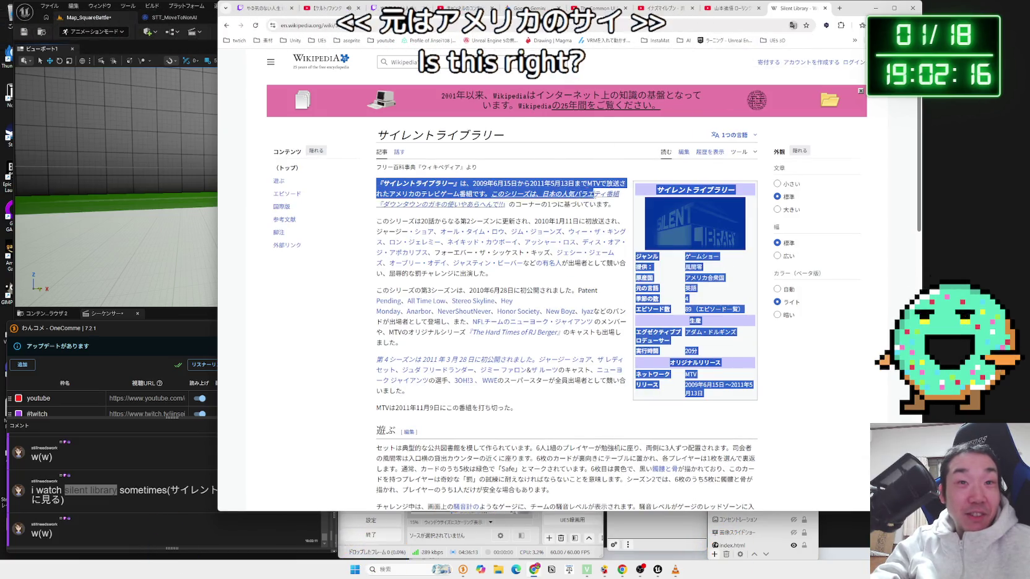
pyautogui.click(618, 213)
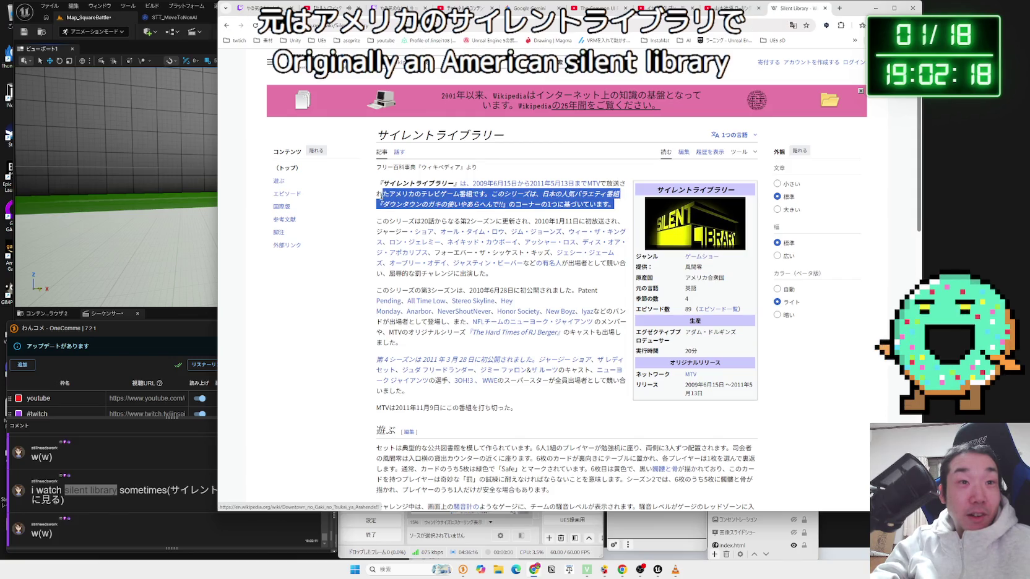
pyautogui.moveTo(375, 187)
pyautogui.mouseDown()
pyautogui.moveTo(612, 205)
pyautogui.moveTo(375, 180)
pyautogui.moveTo(612, 253)
pyautogui.moveTo(565, 280)
pyautogui.mouseUp()
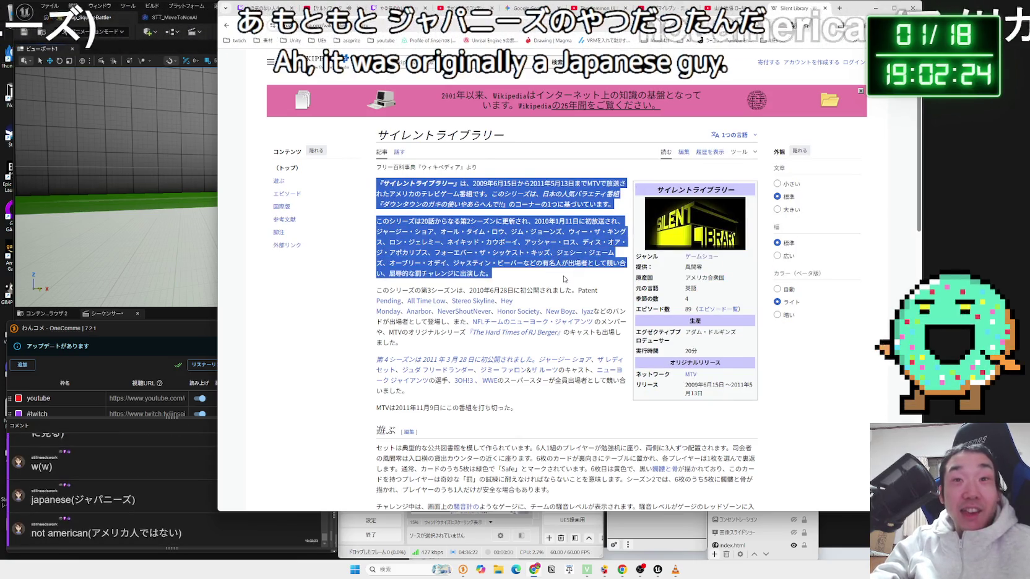
pyautogui.hotkey('alt', 'Left')
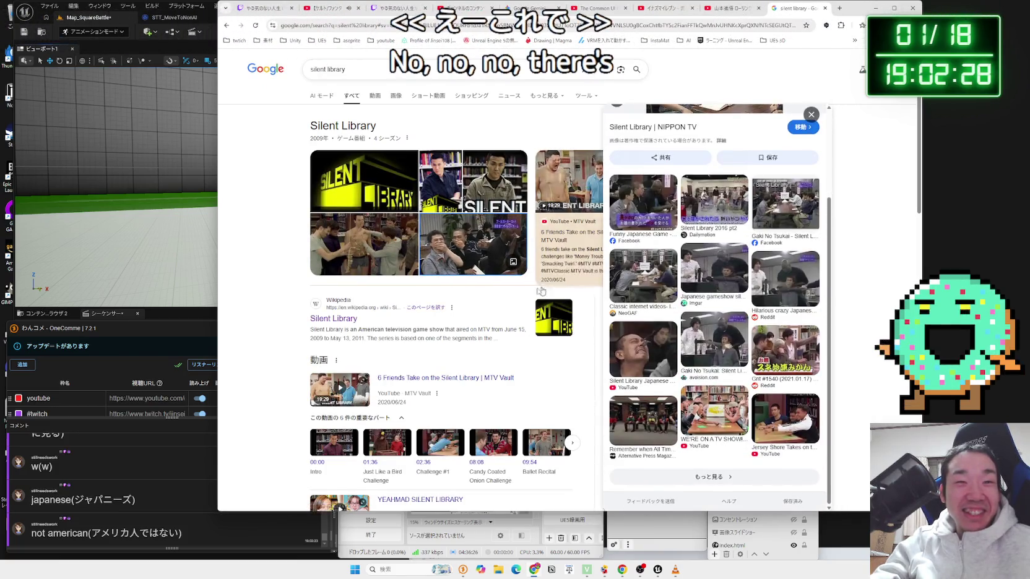
# Browse the silent library results and enlarge the Gnt #1540 Reddit image
pyautogui.scroll(-5, 499, 298)
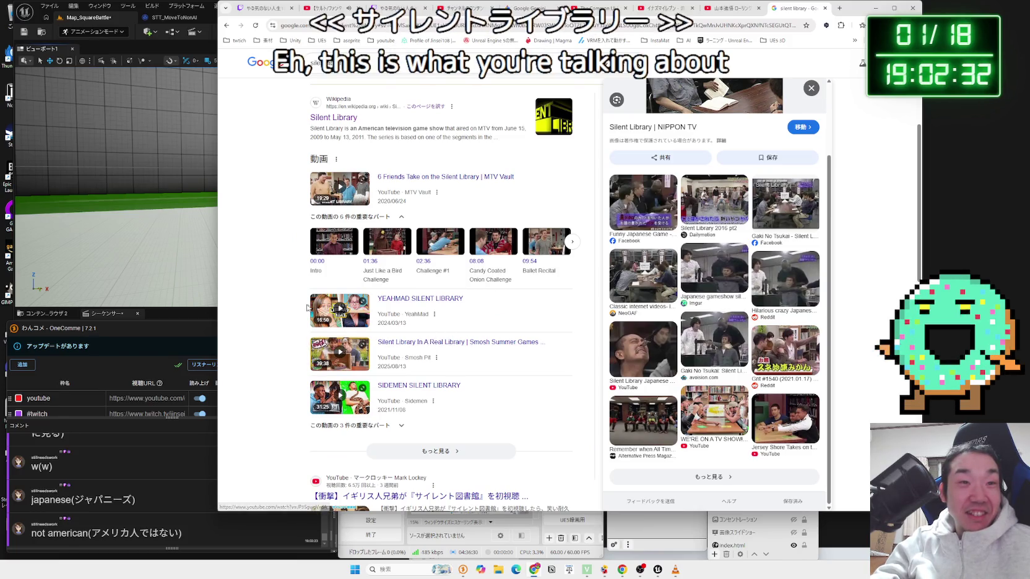
pyautogui.scroll(1, 291, 302)
pyautogui.scroll(2, 499, 253)
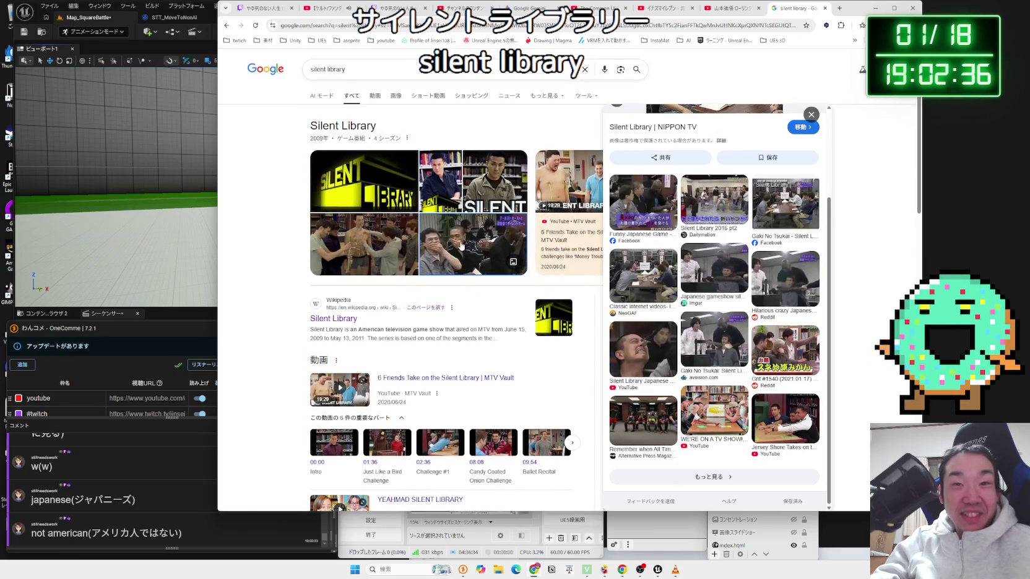
pyautogui.click(788, 344)
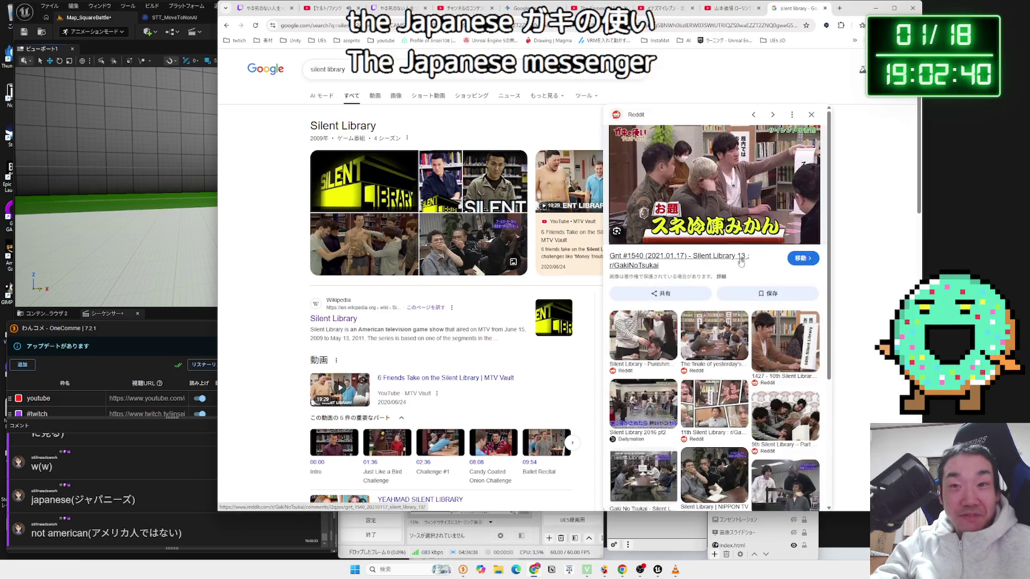
pyautogui.scroll(-1, 740, 263)
pyautogui.scroll(1, 712, 248)
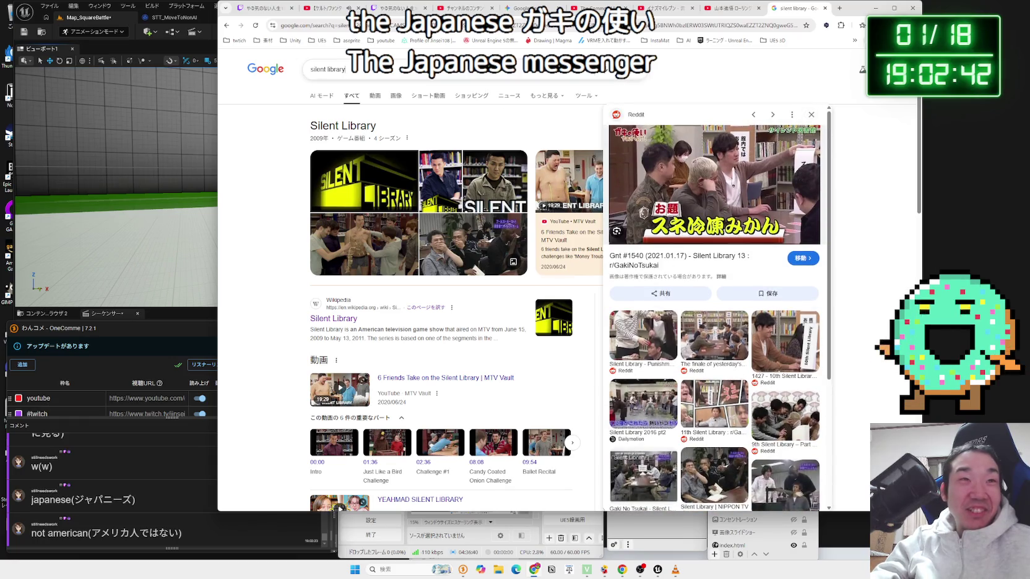
# Replace the query with a Japanese search for 'サイレント図書館 子供'
pyautogui.click(361, 70)
pyautogui.press('BackSpace')
pyautogui.press('BackSpace')
pyautogui.press('BackSpace')
pyautogui.write('kag')
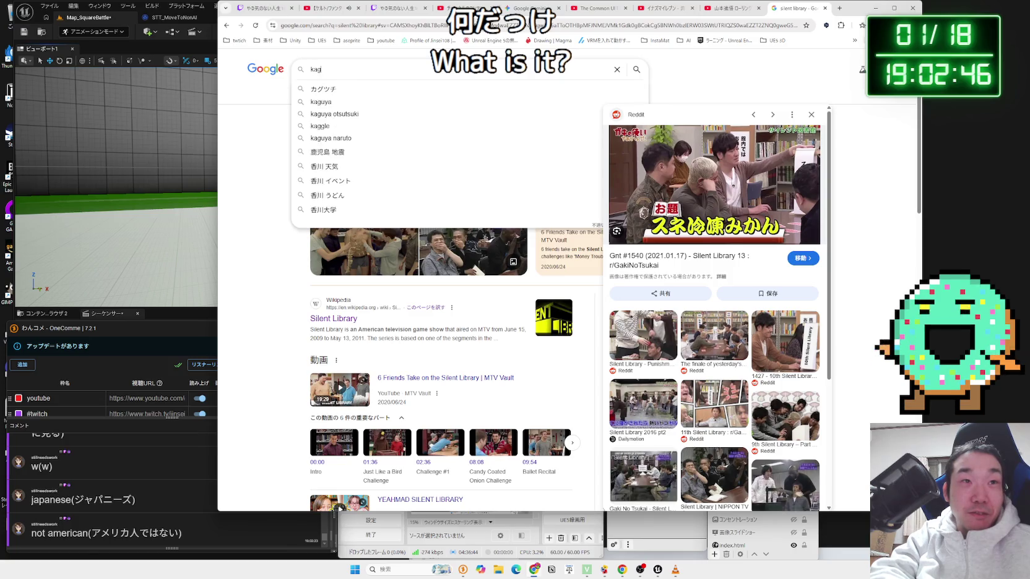
pyautogui.press('BackSpace')
pyautogui.press('BackSpace')
pyautogui.press('BackSpace')
pyautogui.press('Zenkaku_Hankaku')
pyautogui.write('さいれんとと')
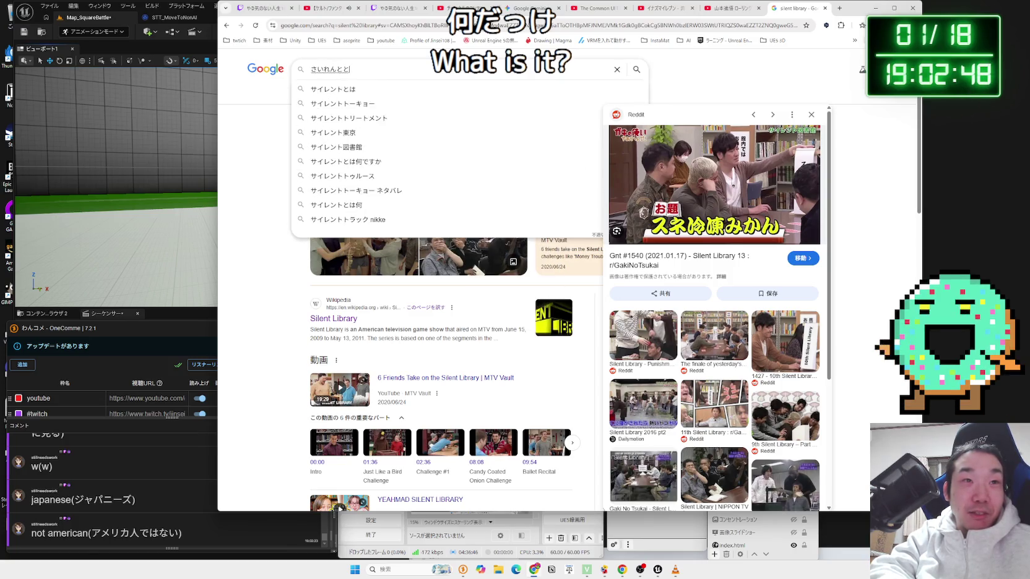
pyautogui.write('こど')
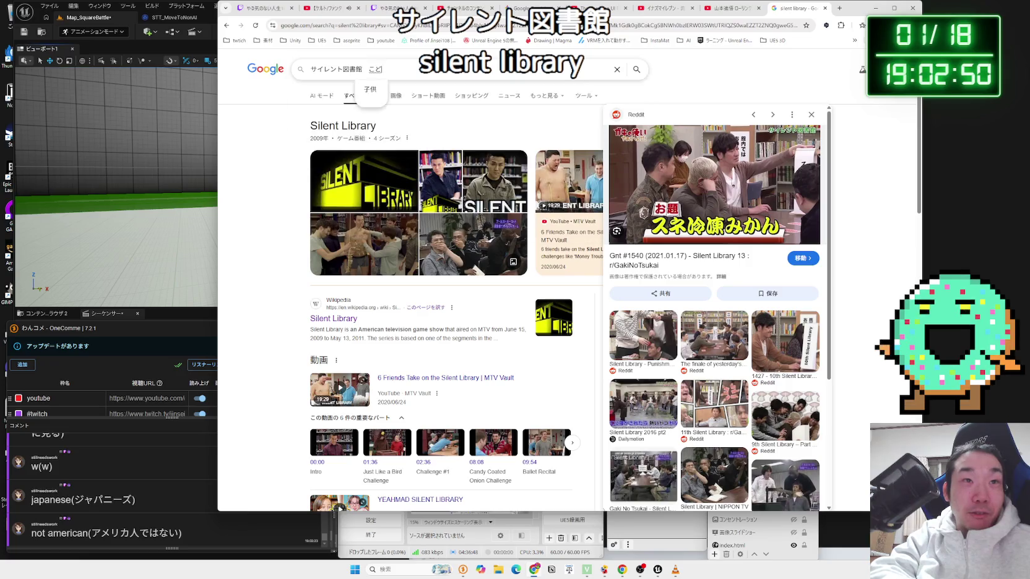
pyautogui.press('Return')
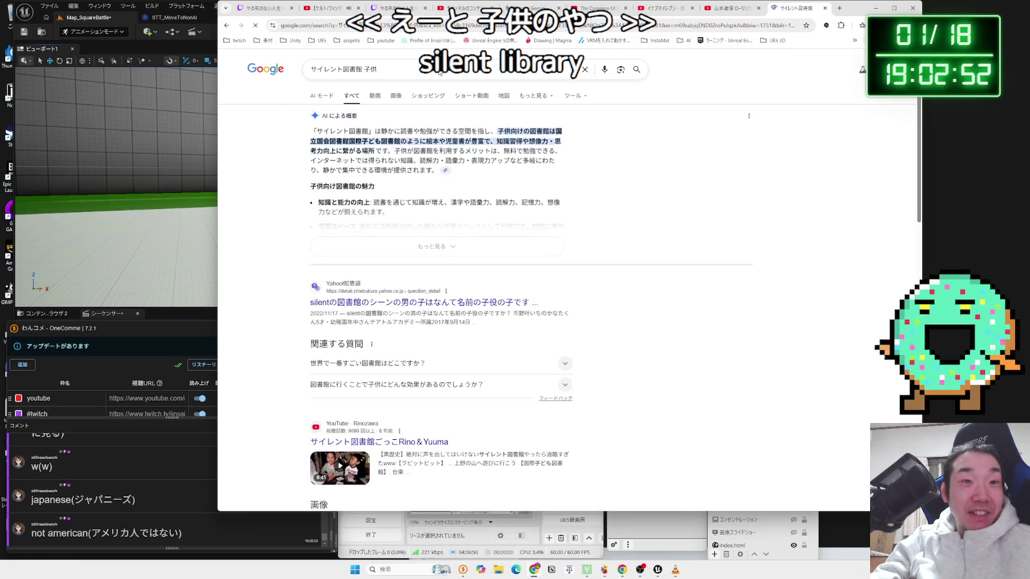
# Filter to 動画 (Videos) results and open the first TikTok clip
pyautogui.scroll(-10, 459, 202)
pyautogui.scroll(8, 452, 208)
pyautogui.scroll(3, 452, 208)
pyautogui.click(376, 96)
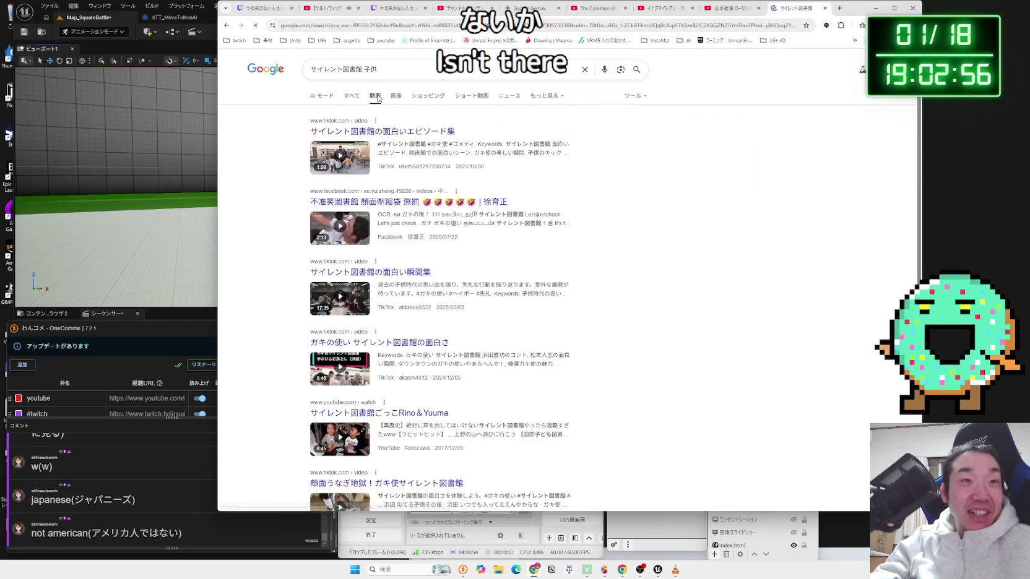
pyautogui.click(392, 133)
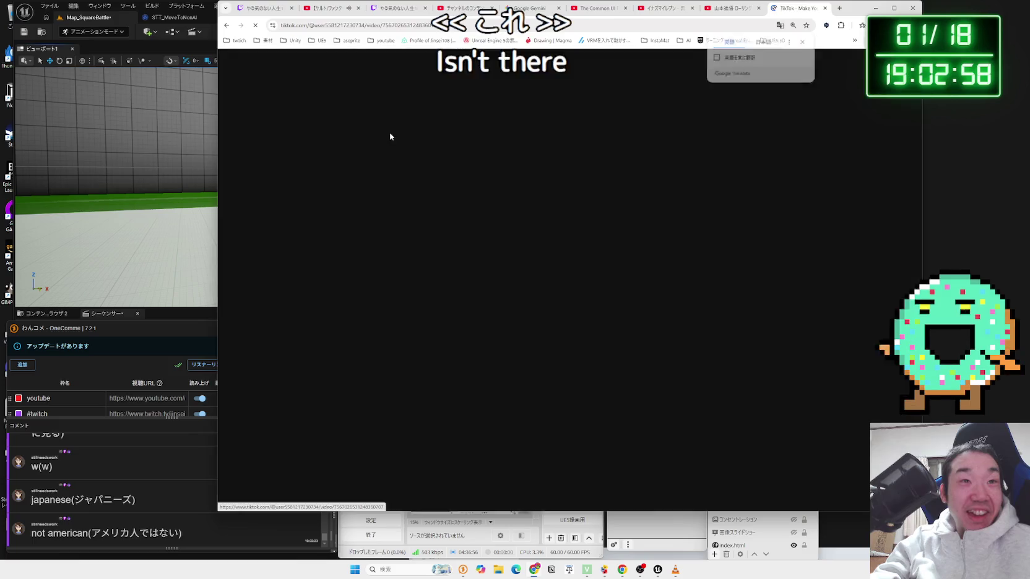